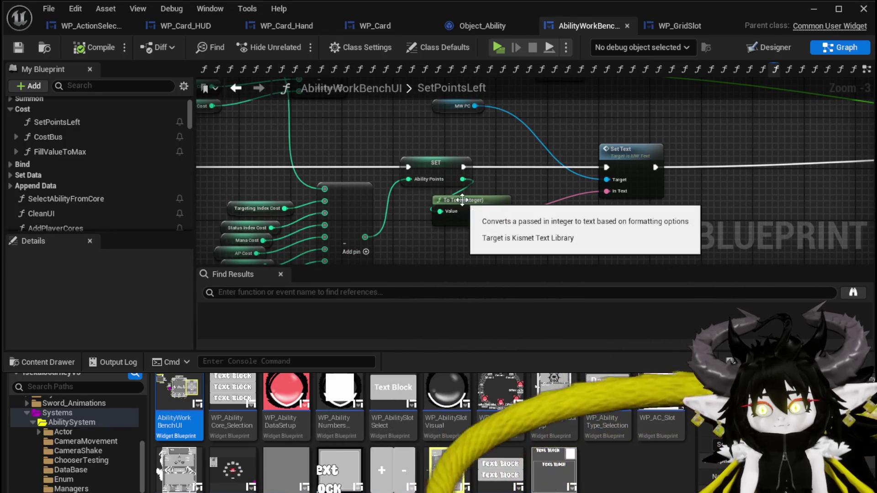
# Survey the SetPointsLeft graph's SET, To Text and cost variable nodes
pyautogui.moveTo(399, 240)
pyautogui.mouseDown()
pyautogui.moveTo(451, 188)
pyautogui.moveTo(411, 196)
pyautogui.moveTo(398, 215)
pyautogui.moveTo(399, 204)
pyautogui.mouseUp()
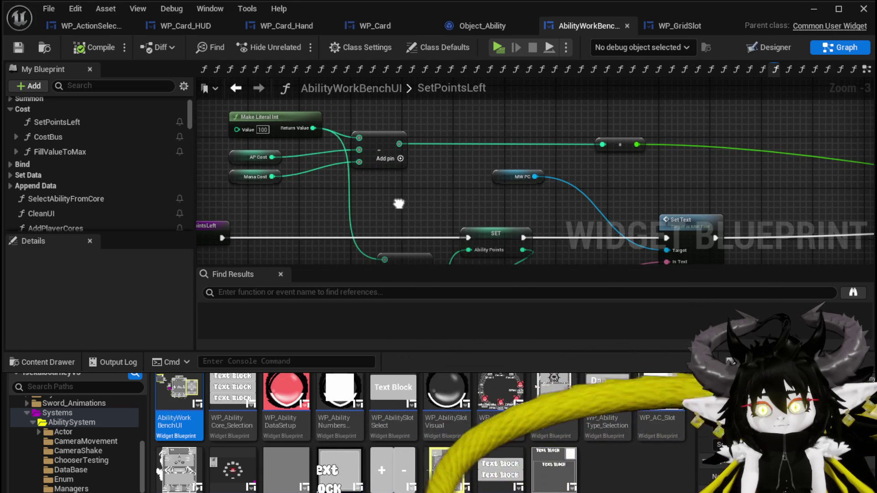
pyautogui.moveTo(398, 203)
pyautogui.mouseDown()
pyautogui.moveTo(347, 140)
pyautogui.moveTo(381, 38)
pyautogui.mouseUp()
pyautogui.scroll(-2, 337, 141)
pyautogui.scroll(1, 343, 137)
pyautogui.scroll(1, 341, 133)
pyautogui.moveTo(313, 79); pyautogui.dragTo(305, 116)
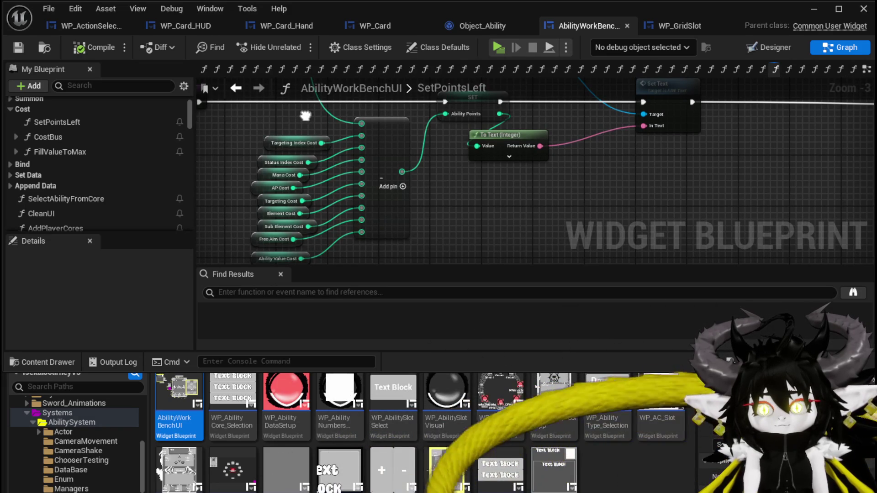
pyautogui.moveTo(305, 116)
pyautogui.mouseDown()
pyautogui.moveTo(274, 148)
pyautogui.moveTo(332, 155)
pyautogui.moveTo(228, 159)
pyautogui.moveTo(328, 140)
pyautogui.mouseUp()
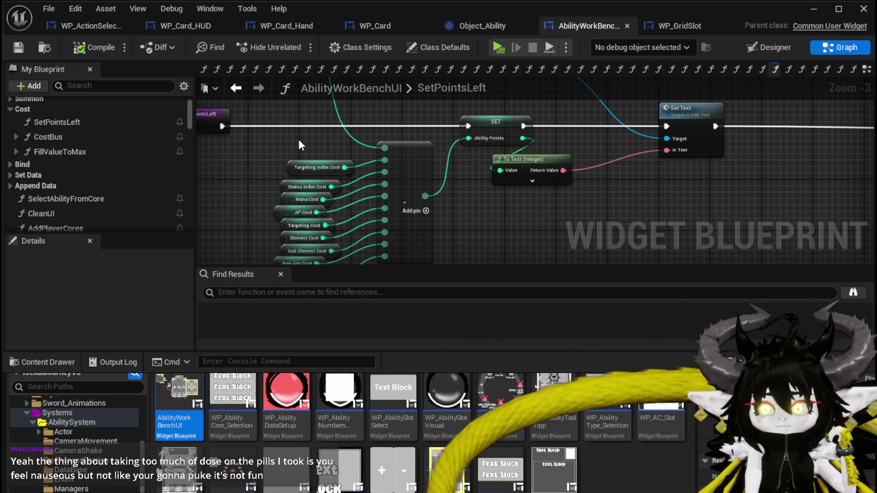
pyautogui.scroll(-1, 299, 142)
pyautogui.moveTo(276, 120); pyautogui.dragTo(314, 225)
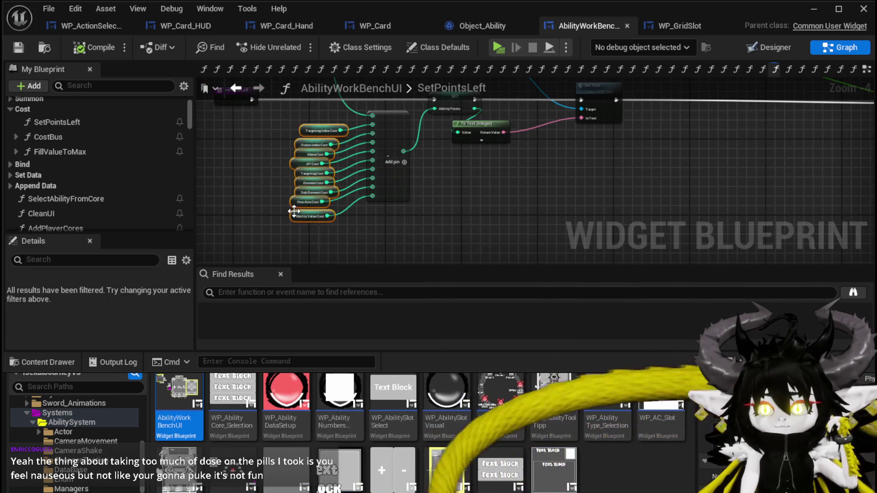
pyautogui.click(280, 211)
pyautogui.scroll(3, 258, 203)
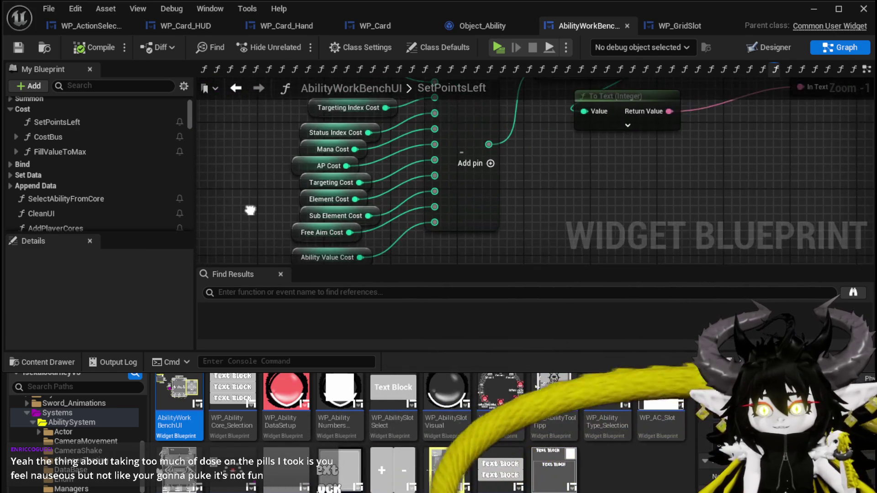
pyautogui.moveTo(265, 161)
pyautogui.mouseDown()
pyautogui.moveTo(251, 141)
pyautogui.moveTo(247, 174)
pyautogui.moveTo(319, 153)
pyautogui.moveTo(415, 226)
pyautogui.moveTo(392, 190)
pyautogui.moveTo(268, 228)
pyautogui.moveTo(273, 182)
pyautogui.moveTo(201, 137)
pyautogui.mouseUp()
pyautogui.scroll(-1, 320, 164)
pyautogui.moveTo(386, 165); pyautogui.dragTo(397, 210)
# Place MW PC right beside Set Text and shift both further right
pyautogui.click(538, 157)
pyautogui.moveTo(538, 157)
pyautogui.mouseDown()
pyautogui.moveTo(329, 137)
pyautogui.moveTo(373, 166)
pyautogui.mouseUp()
pyautogui.moveTo(318, 157); pyautogui.dragTo(508, 183)
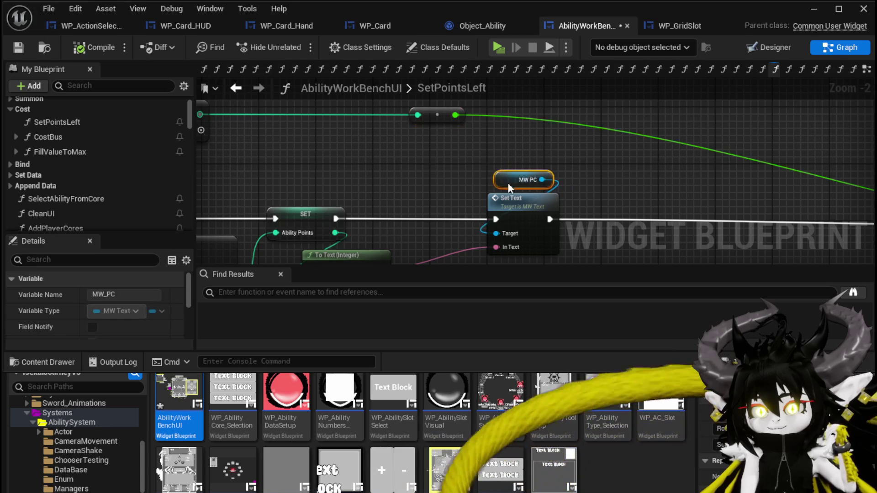
pyautogui.scroll(-3, 508, 183)
pyautogui.moveTo(476, 137)
pyautogui.mouseDown()
pyautogui.moveTo(311, 157)
pyautogui.moveTo(336, 196)
pyautogui.moveTo(461, 196)
pyautogui.mouseUp()
pyautogui.moveTo(311, 218); pyautogui.dragTo(416, 210)
# Move the To Text (Integer) node right and save the widget blueprint
pyautogui.scroll(3, 415, 216)
pyautogui.moveTo(338, 205)
pyautogui.mouseDown()
pyautogui.moveTo(556, 209)
pyautogui.moveTo(460, 198)
pyautogui.moveTo(394, 157)
pyautogui.moveTo(459, 172)
pyautogui.moveTo(566, 161)
pyautogui.moveTo(729, 187)
pyautogui.mouseUp()
pyautogui.scroll(-1, 395, 163)
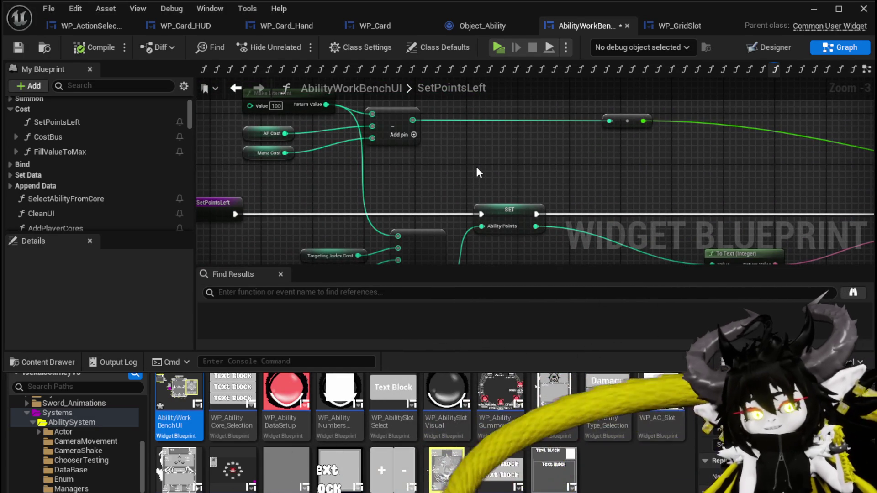
pyautogui.moveTo(477, 172)
pyautogui.mouseDown()
pyautogui.moveTo(479, 182)
pyautogui.moveTo(393, 193)
pyautogui.moveTo(464, 187)
pyautogui.mouseUp()
pyautogui.click(18, 47)
# Line up the cost variable nodes, including Targeting Index Cost, and save with Ctrl+S
pyautogui.moveTo(297, 209); pyautogui.dragTo(381, 193)
pyautogui.scroll(-1, 356, 230)
pyautogui.moveTo(356, 230)
pyautogui.mouseDown()
pyautogui.moveTo(371, 181)
pyautogui.moveTo(362, 141)
pyautogui.moveTo(326, 160)
pyautogui.mouseUp()
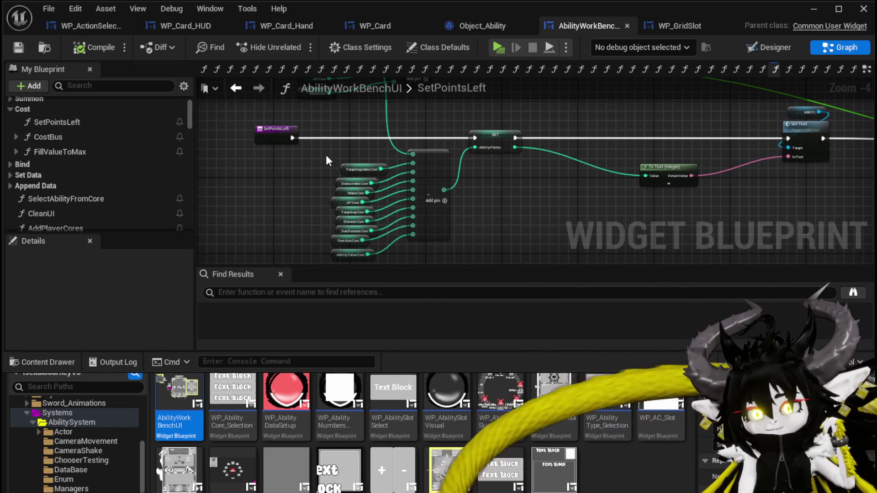
pyautogui.scroll(1, 326, 156)
pyautogui.moveTo(345, 175)
pyautogui.mouseDown()
pyautogui.moveTo(314, 127)
pyautogui.moveTo(338, 247)
pyautogui.moveTo(304, 218)
pyautogui.mouseUp()
pyautogui.click(580, 172)
pyautogui.click(284, 253)
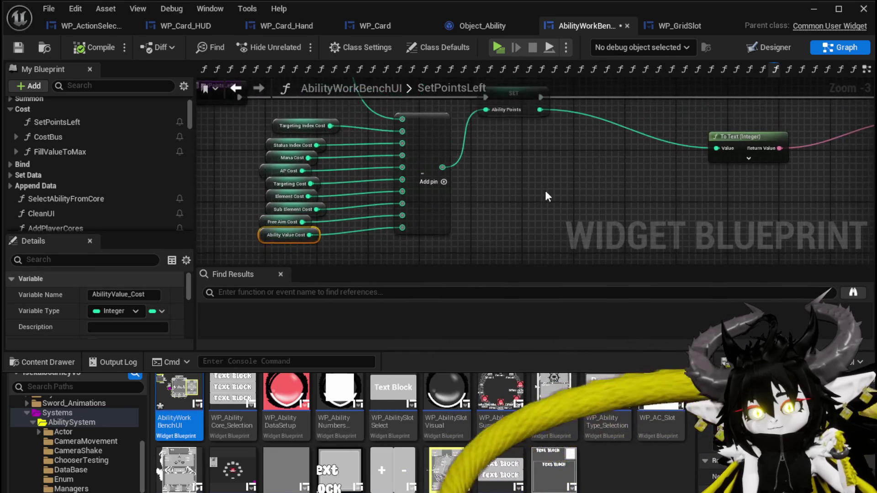
pyautogui.click(547, 197)
pyautogui.moveTo(257, 149); pyautogui.dragTo(251, 156)
pyautogui.click(261, 128)
pyautogui.hotkey('ctrl', 's')
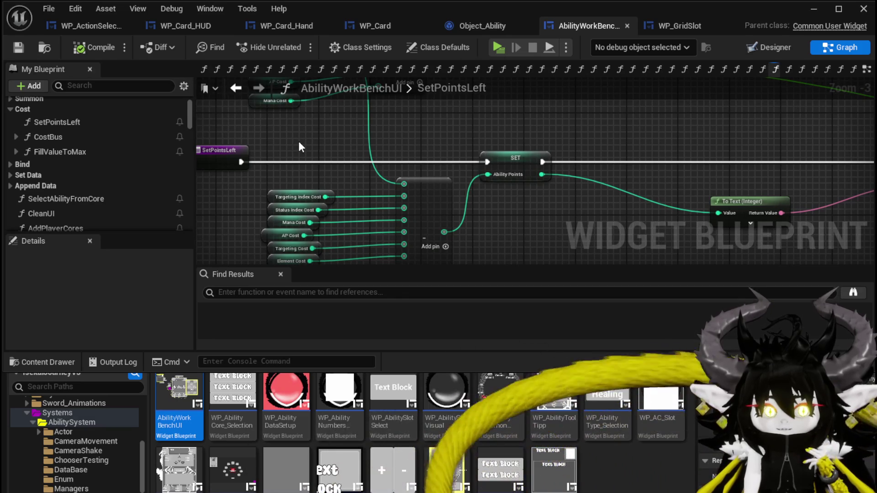
# Review the SET, Set Text, Make Literal Int and entry nodes of SetPointsLeft
pyautogui.moveTo(299, 145)
pyautogui.mouseDown()
pyautogui.moveTo(341, 161)
pyautogui.moveTo(330, 190)
pyautogui.mouseUp()
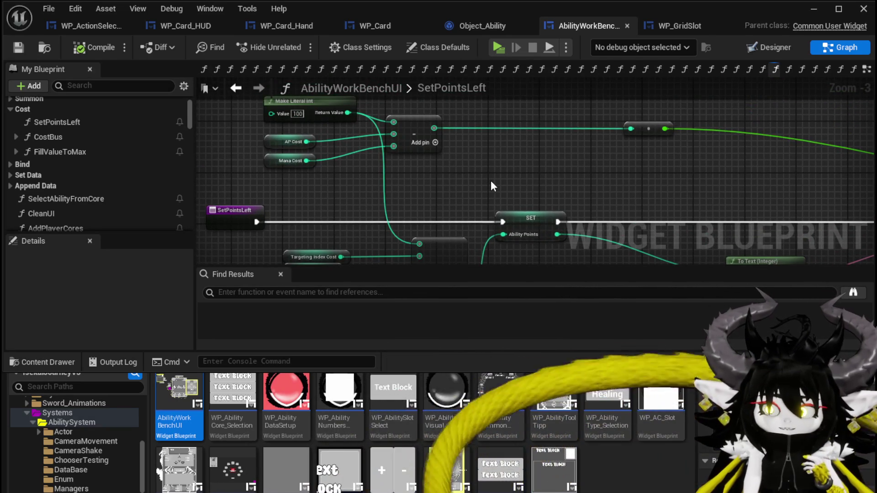
pyautogui.moveTo(491, 181); pyautogui.dragTo(436, 172)
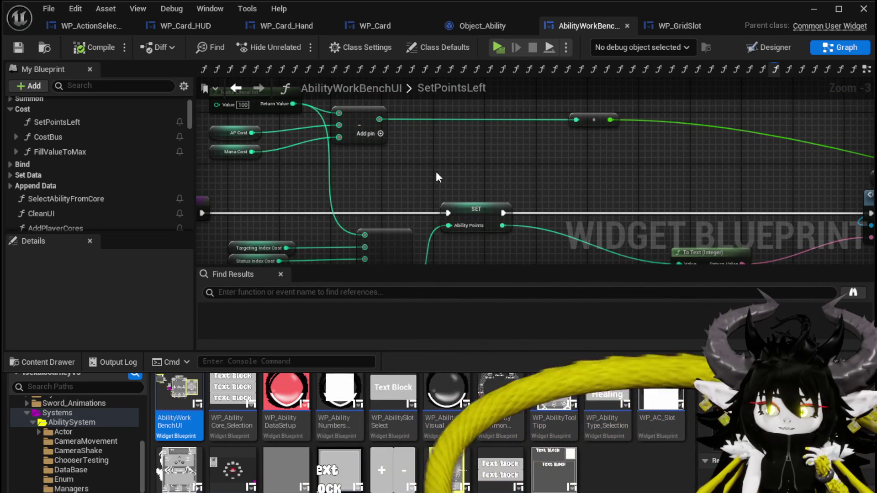
pyautogui.moveTo(435, 178)
pyautogui.mouseDown()
pyautogui.moveTo(322, 140)
pyautogui.moveTo(374, 139)
pyautogui.moveTo(443, 171)
pyautogui.moveTo(479, 171)
pyautogui.mouseUp()
pyautogui.click(439, 154)
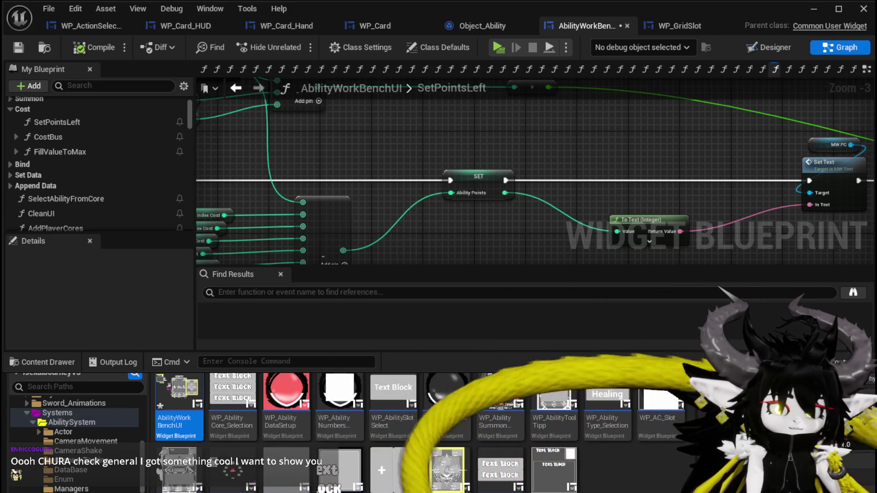
pyautogui.moveTo(302, 182)
pyautogui.mouseDown()
pyautogui.moveTo(416, 190)
pyautogui.moveTo(482, 217)
pyautogui.moveTo(452, 176)
pyautogui.moveTo(487, 198)
pyautogui.moveTo(495, 156)
pyautogui.moveTo(518, 137)
pyautogui.moveTo(515, 174)
pyautogui.mouseUp()
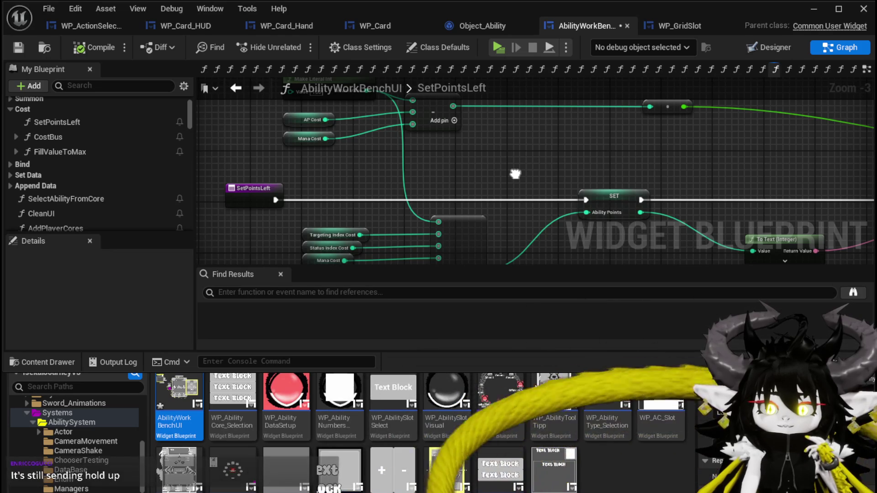
pyautogui.moveTo(515, 173)
pyautogui.mouseDown()
pyautogui.moveTo(489, 224)
pyautogui.moveTo(457, 190)
pyautogui.moveTo(466, 190)
pyautogui.moveTo(486, 130)
pyautogui.moveTo(427, 136)
pyautogui.mouseUp()
pyautogui.scroll(-1, 493, 129)
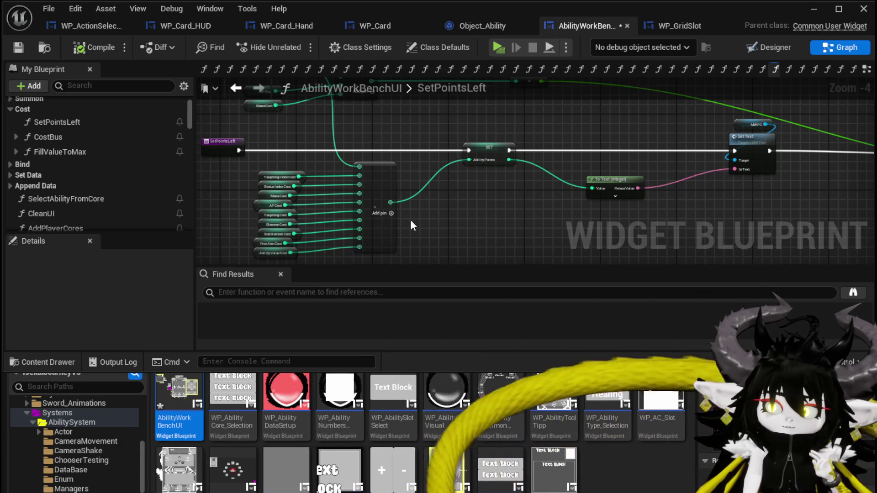
pyautogui.scroll(2, 410, 219)
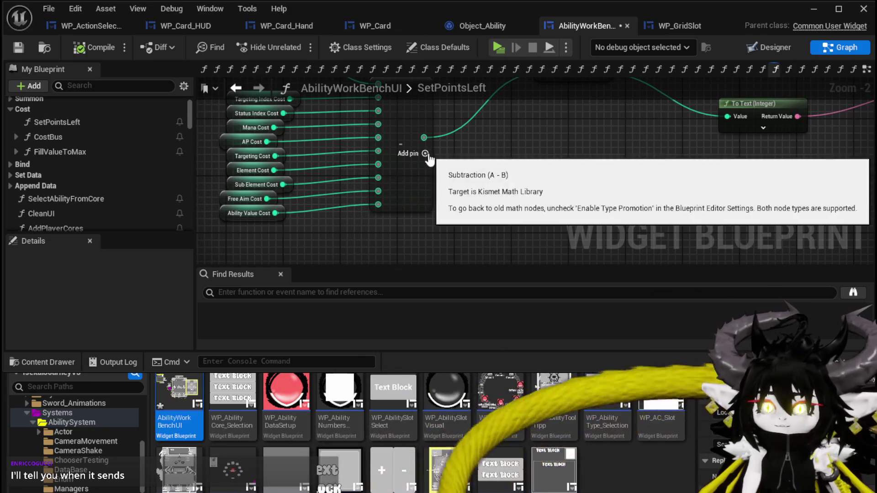
# Add a subtraction input, promote it to a SpecialCost variable, and align its getter
pyautogui.click(433, 155)
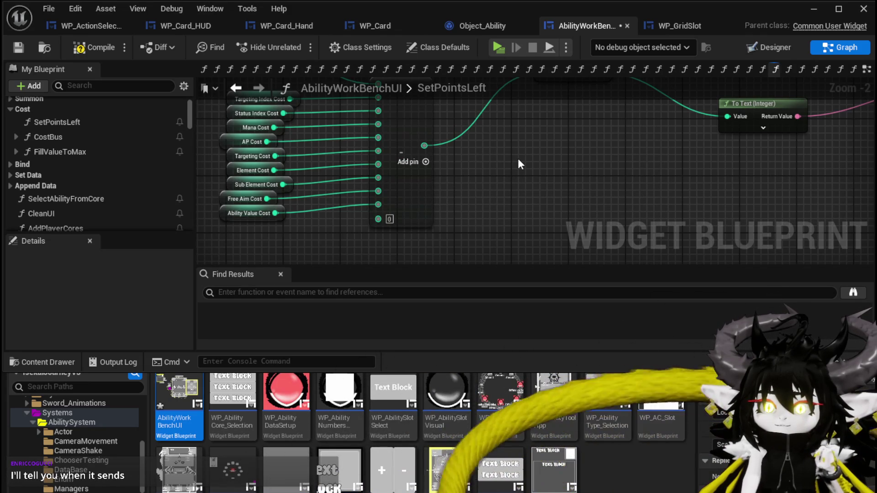
pyautogui.rightClick(378, 219)
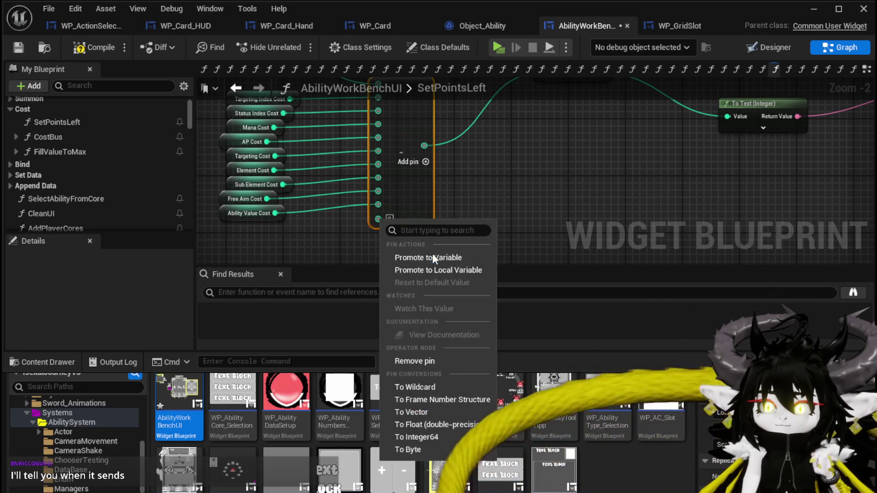
pyautogui.click(433, 257)
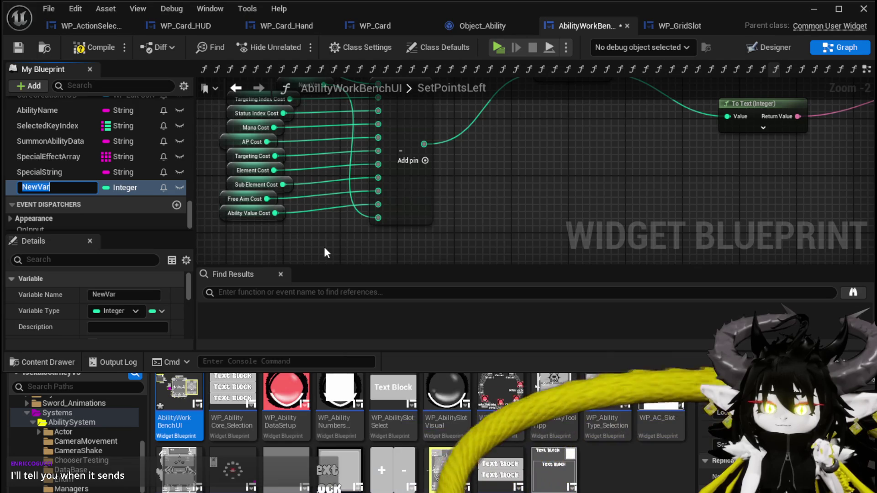
pyautogui.write('SpecialCost')
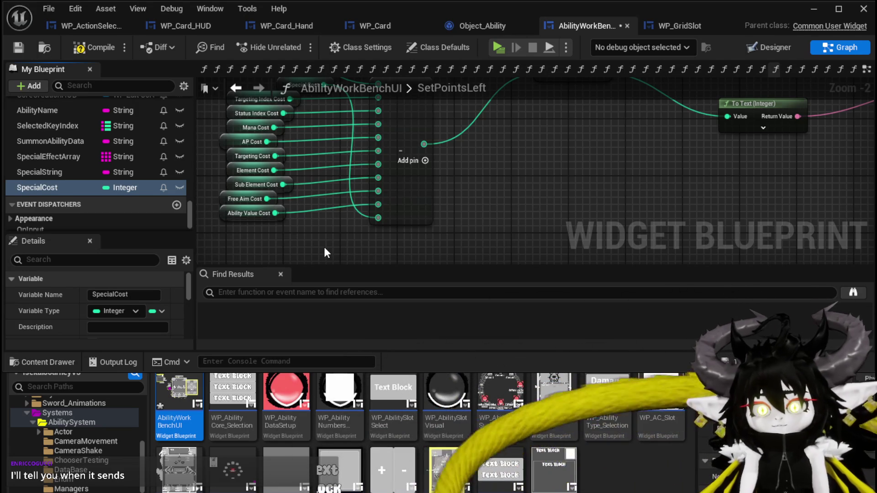
pyautogui.moveTo(287, 114)
pyautogui.mouseDown()
pyautogui.moveTo(253, 227)
pyautogui.moveTo(257, 204)
pyautogui.moveTo(242, 160)
pyautogui.mouseUp()
# Compile, then add a SET SpecialCost node after ADDUNIQUE in SelectSpecial
pyautogui.click(89, 50)
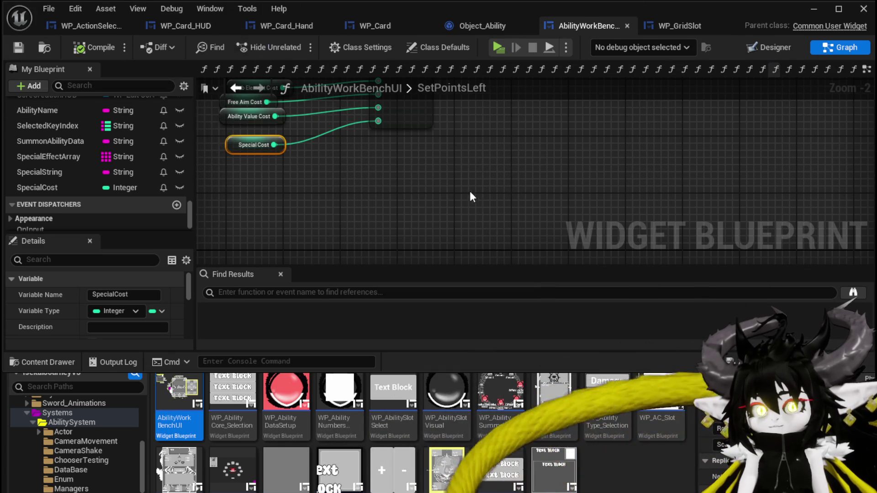
pyautogui.moveTo(431, 163); pyautogui.dragTo(417, 242)
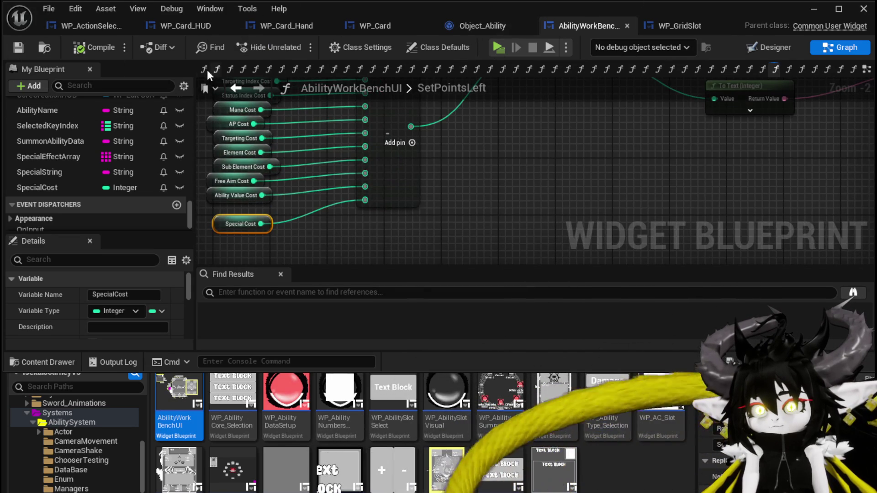
pyautogui.click(217, 69)
pyautogui.moveTo(23, 181)
pyautogui.mouseDown()
pyautogui.moveTo(286, 184)
pyautogui.moveTo(505, 152)
pyautogui.mouseUp()
pyautogui.click(502, 166)
pyautogui.moveTo(447, 157); pyautogui.dragTo(492, 137)
# Straighten the SET SpecialCost node, assign it -200, and save the blueprint
pyautogui.press('q')
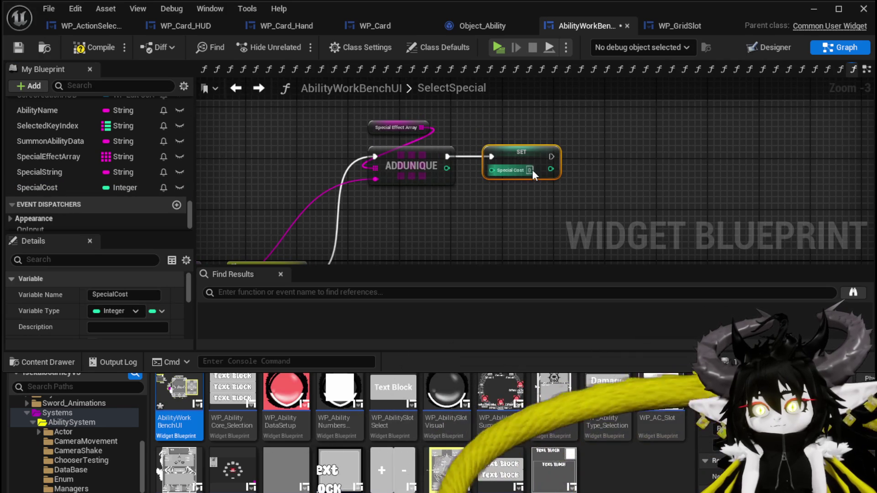
pyautogui.scroll(3, 595, 147)
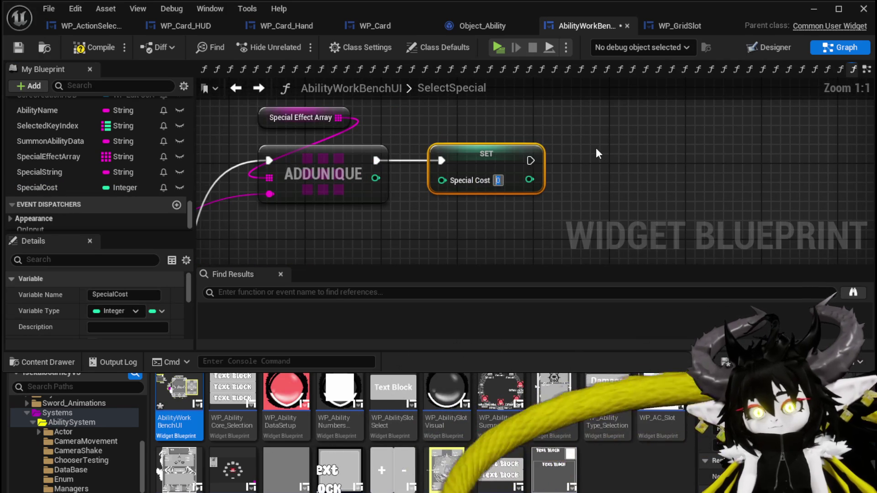
pyautogui.write('-200')
pyautogui.click(596, 147)
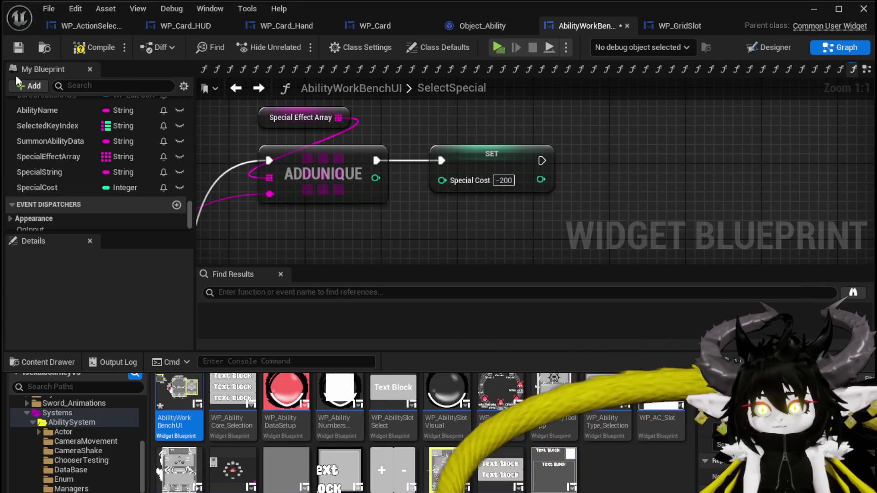
pyautogui.click(18, 48)
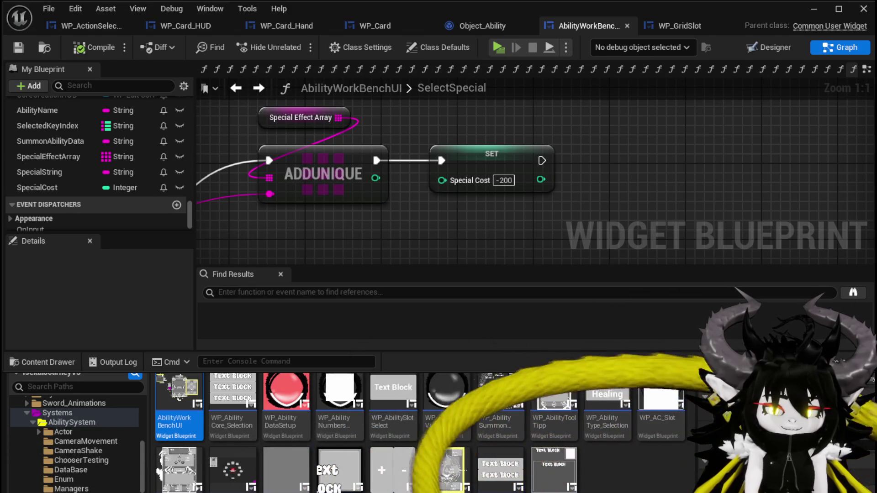
# Save the blueprint and bring up the All Actions for this Blueprint menu in SelectSpecial
pyautogui.moveTo(568, 209); pyautogui.dragTo(516, 195)
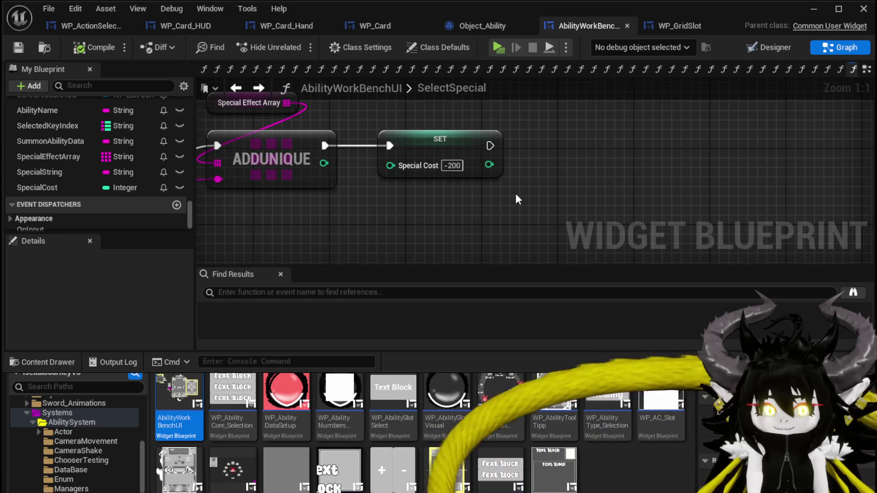
pyautogui.moveTo(335, 106)
pyautogui.mouseDown()
pyautogui.moveTo(544, 141)
pyautogui.moveTo(581, 157)
pyautogui.mouseUp()
pyautogui.click(19, 47)
pyautogui.scroll(-1, 624, 139)
pyautogui.moveTo(598, 133); pyautogui.dragTo(561, 130)
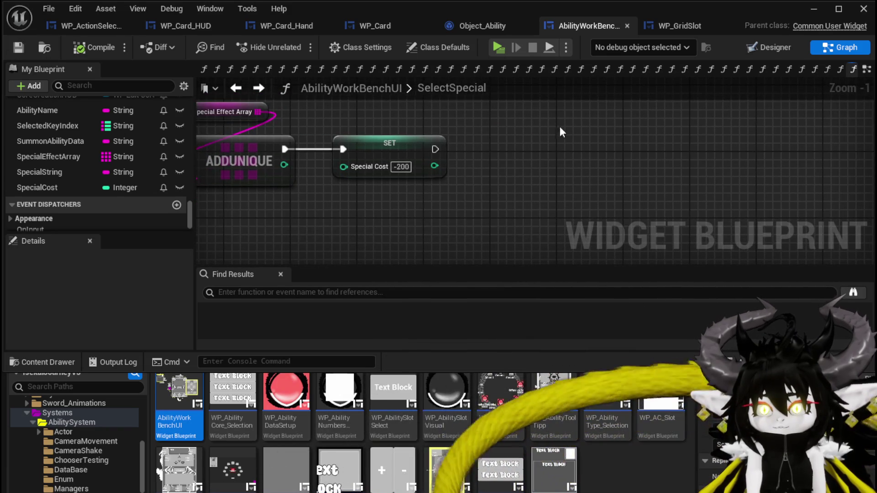
pyautogui.click(18, 47)
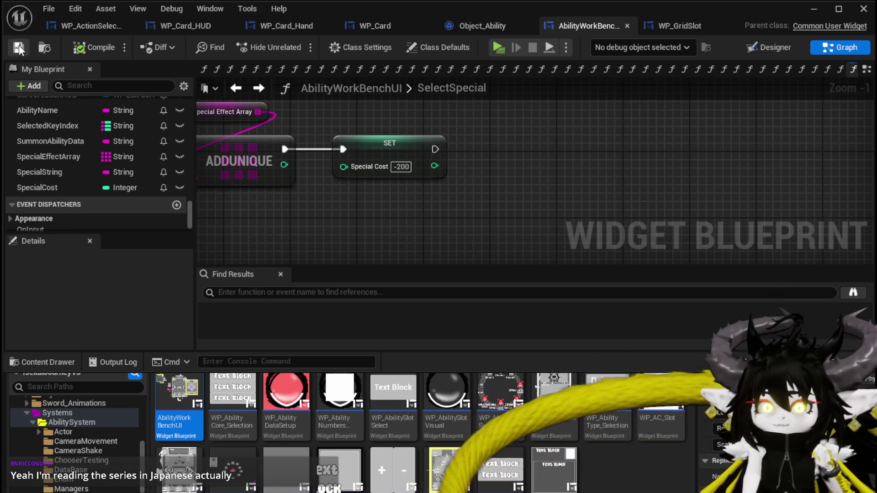
pyautogui.rightClick(531, 152)
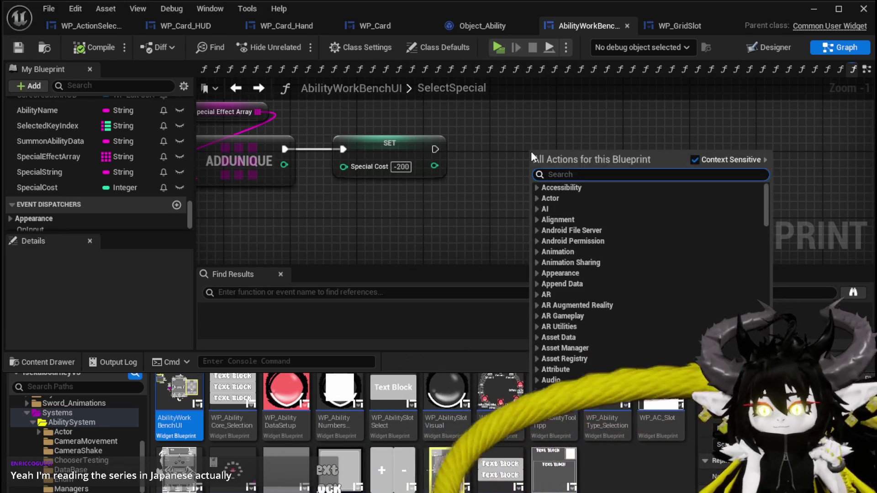
# Search the actions for 'calculate', then inspect the SetPointsLeft function graph
pyautogui.write('calculate')
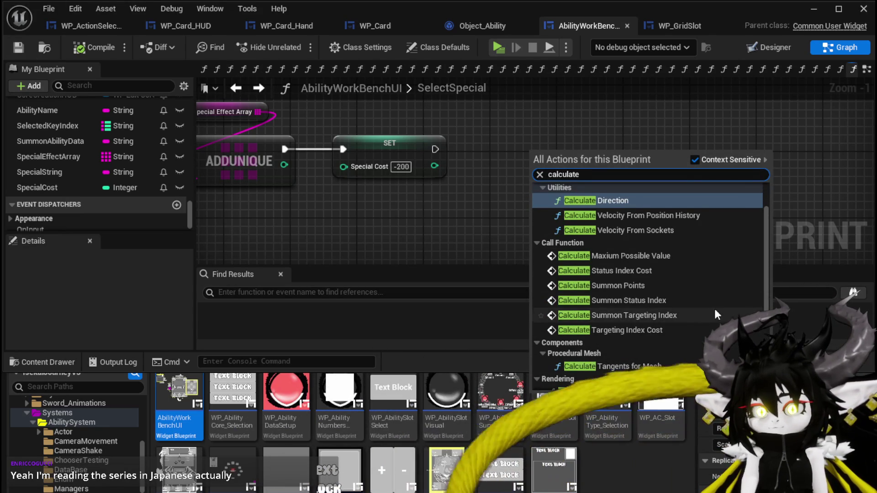
pyautogui.scroll(-3, 703, 286)
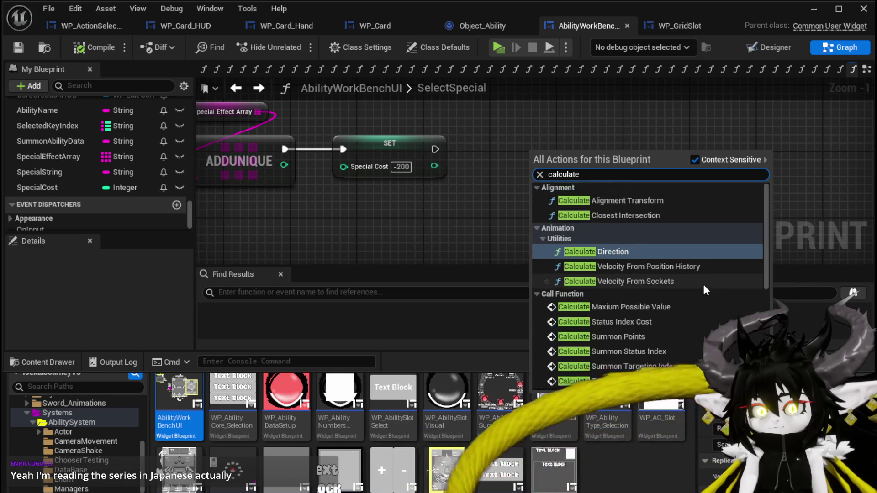
pyautogui.scroll(3, 81, 141)
pyautogui.scroll(10, 84, 143)
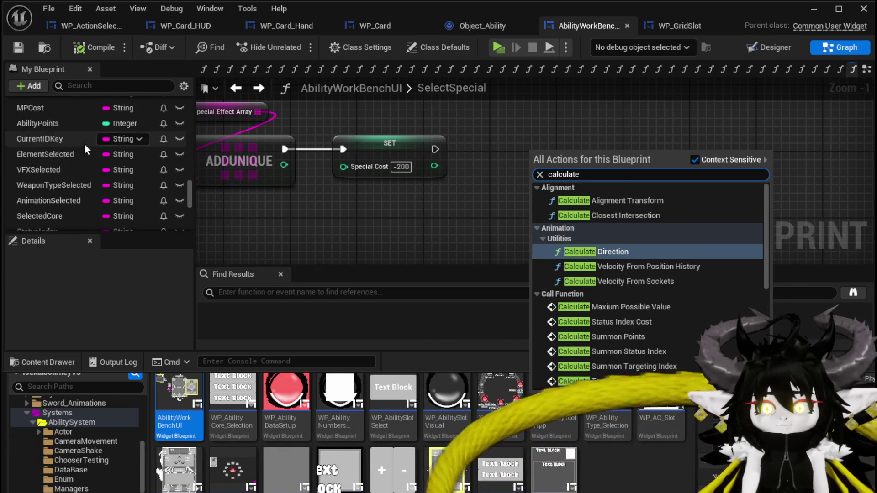
pyautogui.scroll(15, 84, 143)
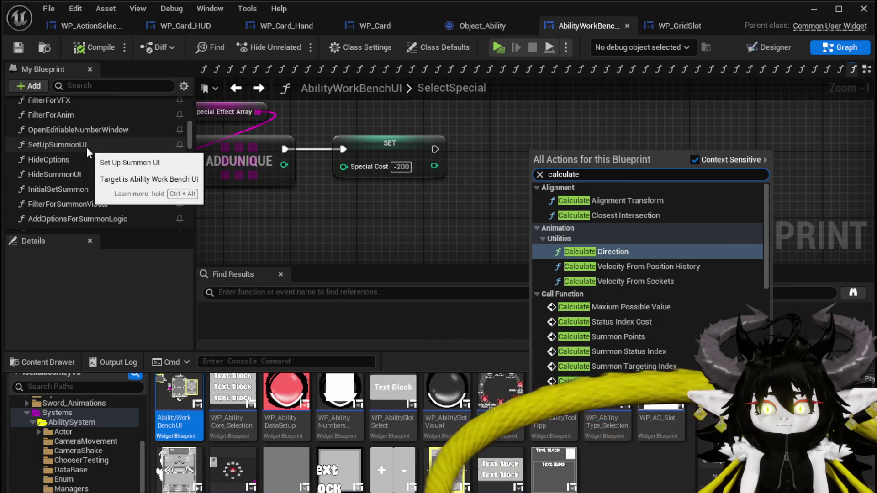
pyautogui.scroll(15, 87, 147)
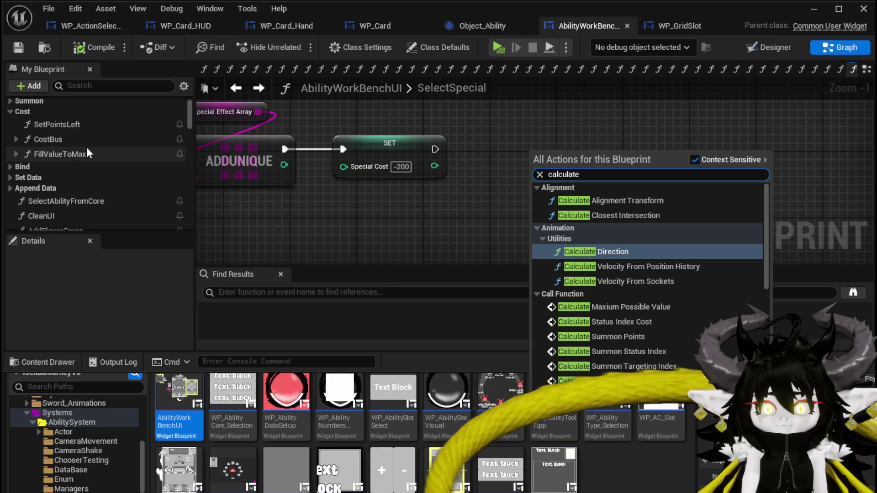
pyautogui.doubleClick(87, 128)
pyautogui.scroll(-3, 744, 208)
pyautogui.moveTo(523, 166)
pyautogui.mouseDown()
pyautogui.moveTo(364, 209)
pyautogui.moveTo(575, 237)
pyautogui.mouseUp()
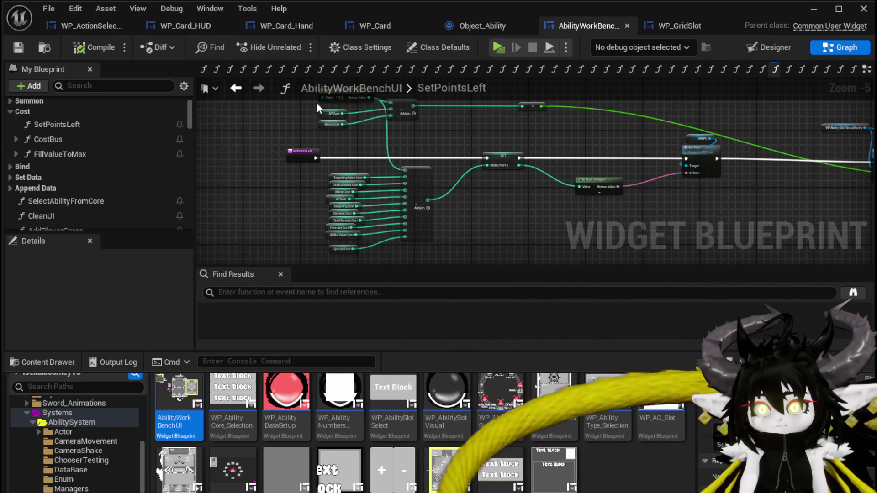
# Call Set Points Left in SelectSpecial right after the SET Special Cost node
pyautogui.click(236, 90)
pyautogui.moveTo(80, 128); pyautogui.dragTo(510, 143)
pyautogui.click(502, 174)
pyautogui.moveTo(501, 173); pyautogui.dragTo(425, 144)
pyautogui.moveTo(524, 172); pyautogui.dragTo(502, 130)
# Compile and save the widget blueprint, then close the editor
pyautogui.click(82, 53)
pyautogui.click(21, 48)
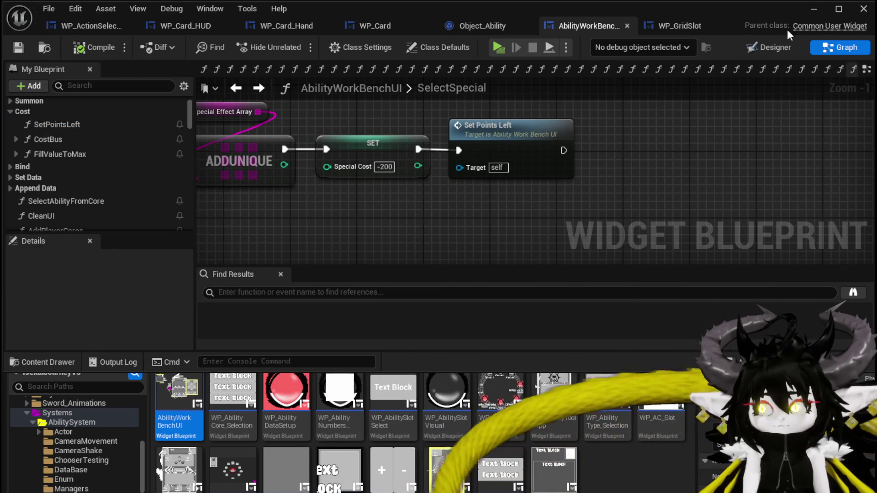
pyautogui.click(807, 10)
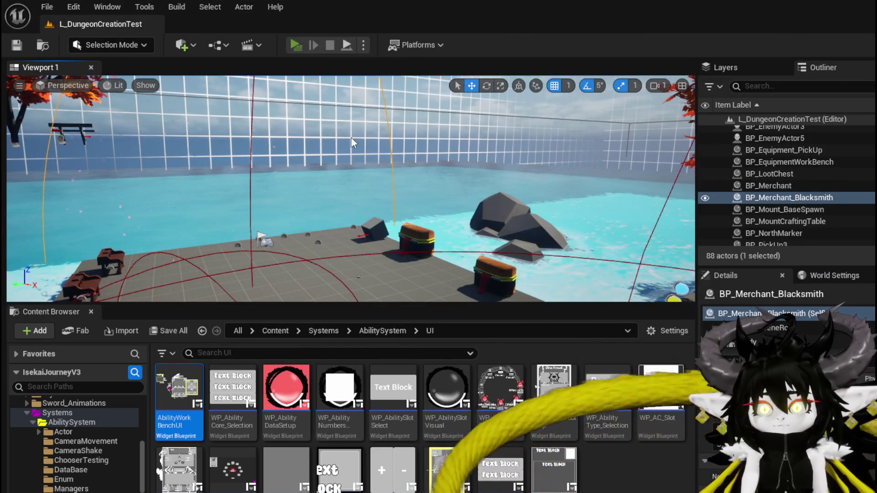
pyautogui.hotkey('alt', 'p')
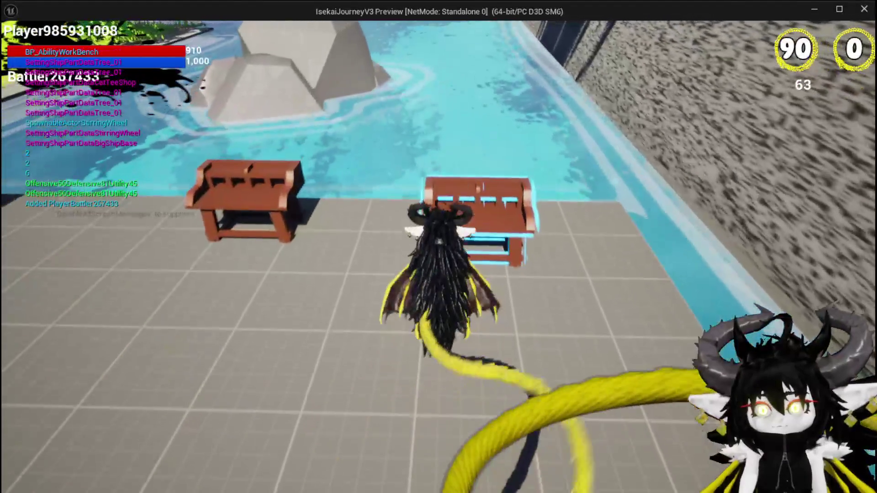
pyautogui.press('Tab')
pyautogui.click(46, 31)
pyautogui.click(110, 92)
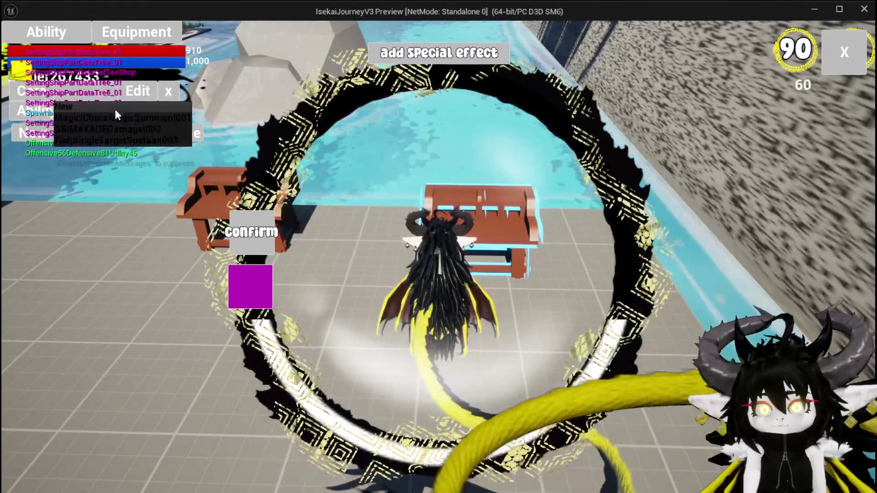
pyautogui.click(116, 117)
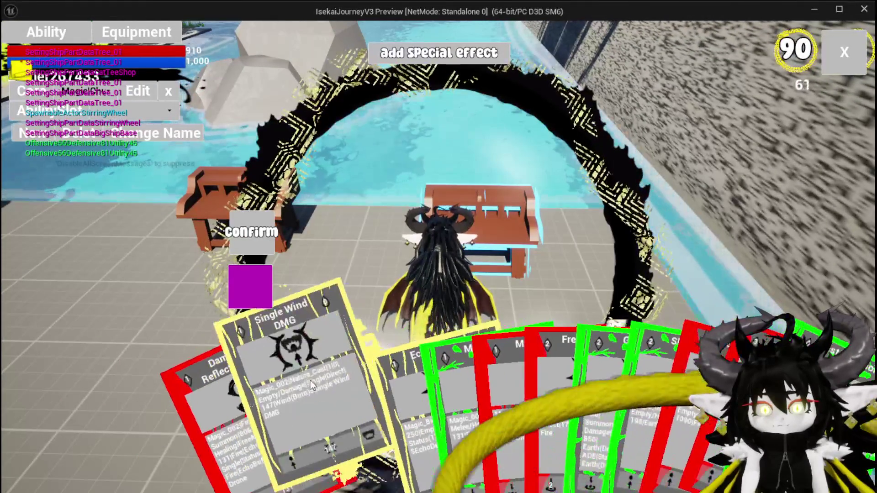
pyautogui.click(311, 380)
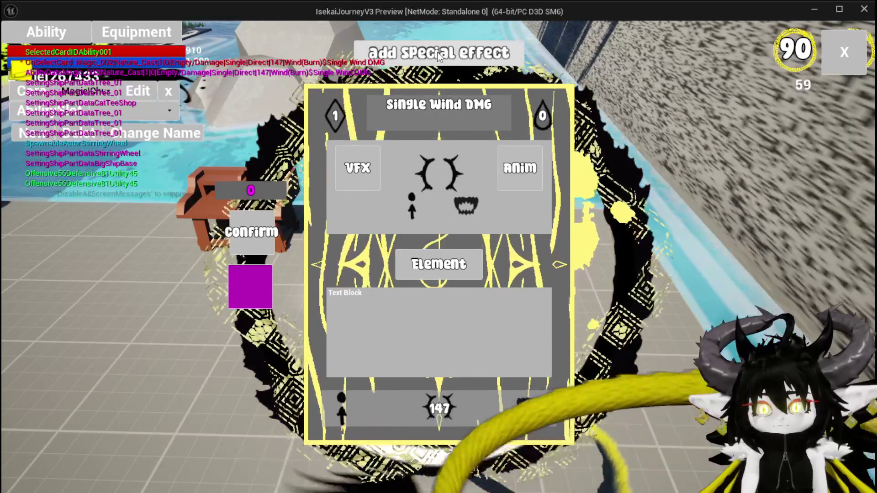
pyautogui.click(438, 55)
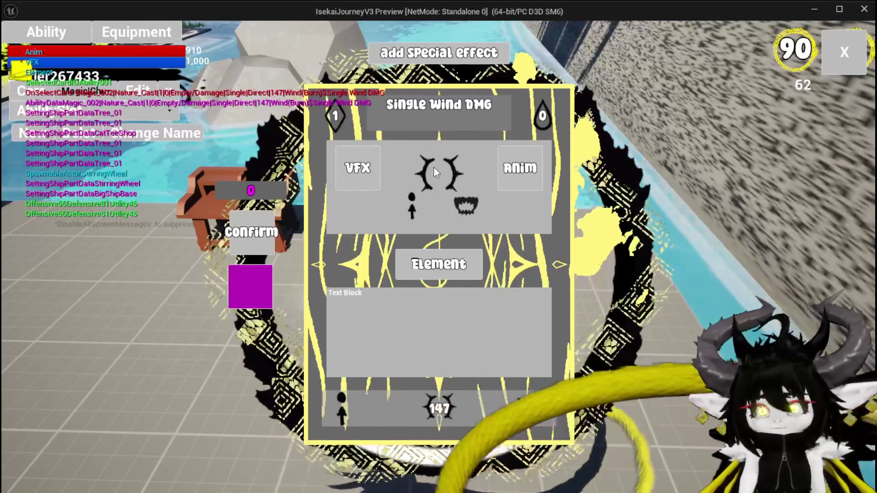
pyautogui.press('Escape')
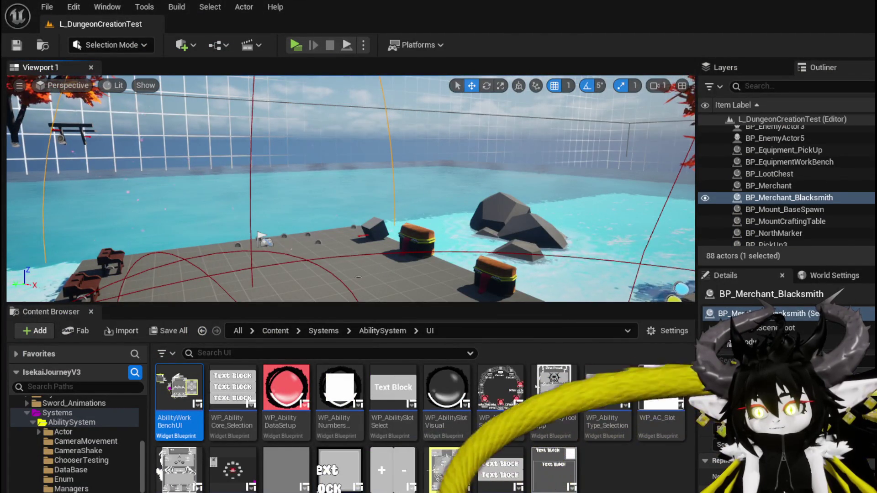
# In EventGraph, add Set Visibility on WP Grid Slot after the third Add Options to Grid
pyautogui.hotkey('alt', 'Tab')
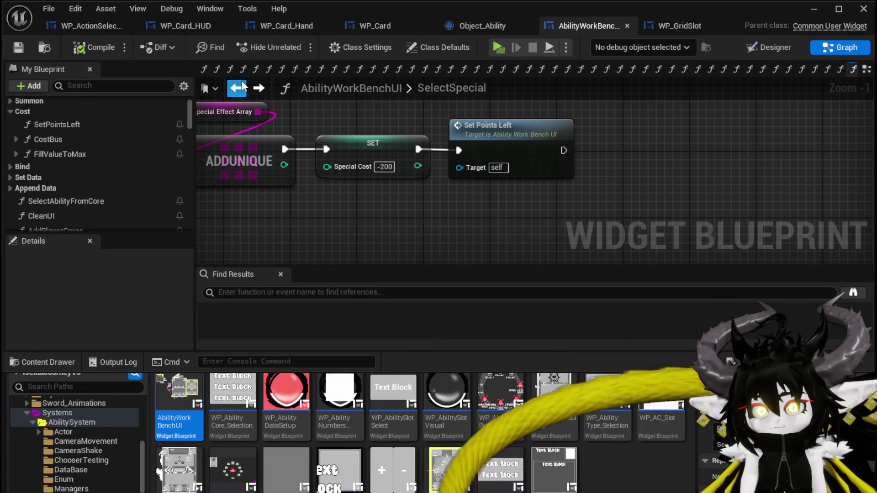
pyautogui.click(236, 87)
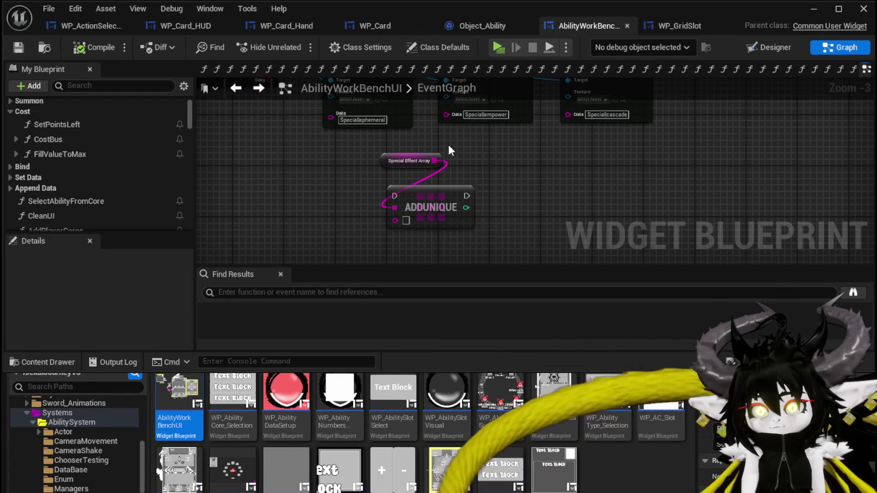
pyautogui.moveTo(304, 112); pyautogui.dragTo(698, 127)
pyautogui.write('Set')
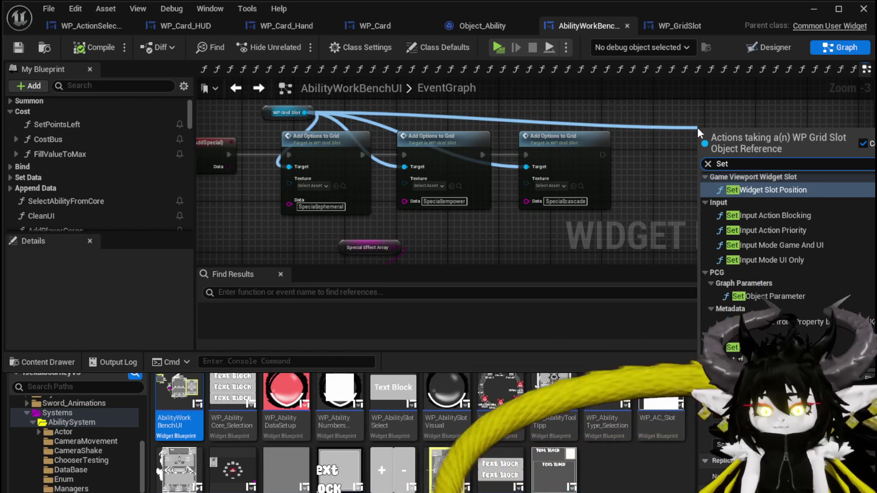
pyautogui.write(' Visi')
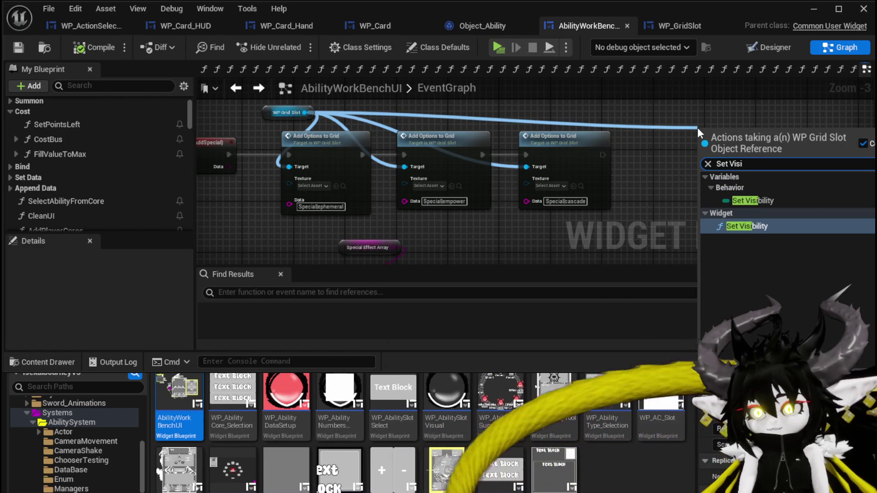
pyautogui.click(741, 225)
pyautogui.moveTo(601, 155); pyautogui.dragTo(661, 155)
pyautogui.moveTo(639, 121)
pyautogui.mouseDown()
pyautogui.moveTo(491, 114)
pyautogui.moveTo(647, 134)
pyautogui.mouseUp()
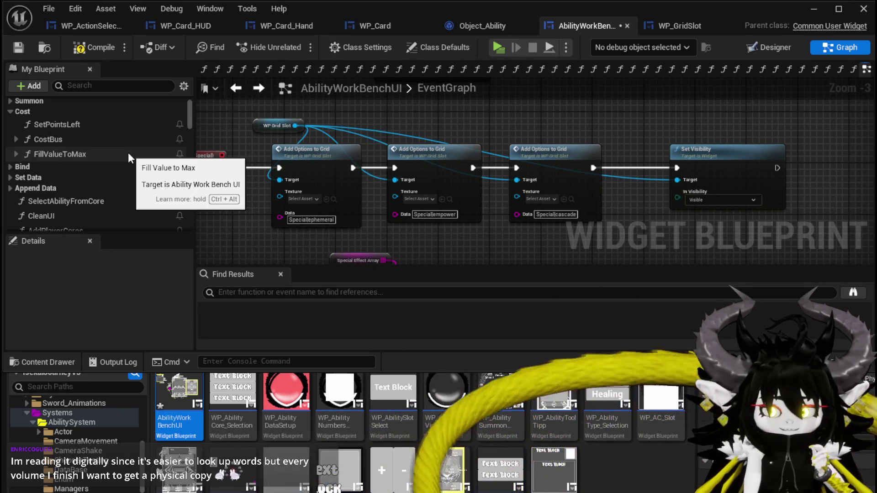
# Find SelectButtonFromGrid in the My Blueprint function list and open its graph
pyautogui.scroll(-3, 129, 152)
pyautogui.scroll(-10, 132, 151)
pyautogui.scroll(-10, 133, 152)
pyautogui.scroll(-3, 132, 149)
pyautogui.scroll(3, 134, 147)
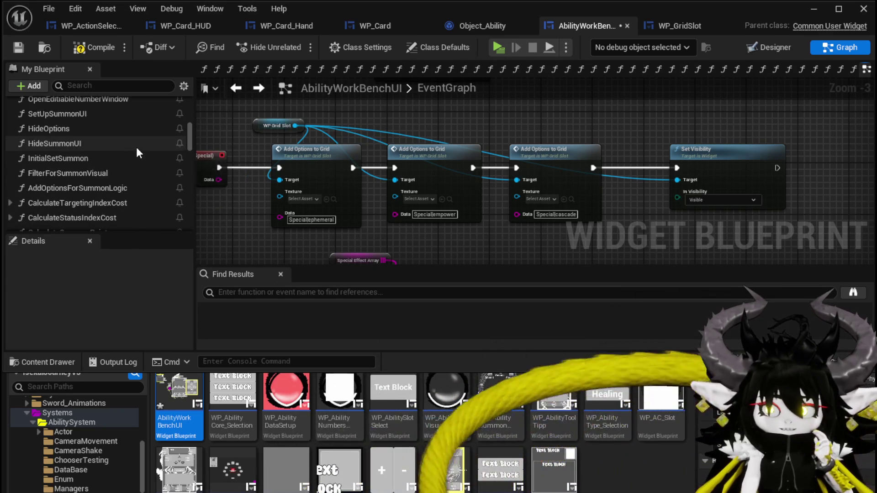
pyautogui.scroll(-5, 138, 147)
pyautogui.scroll(2, 138, 149)
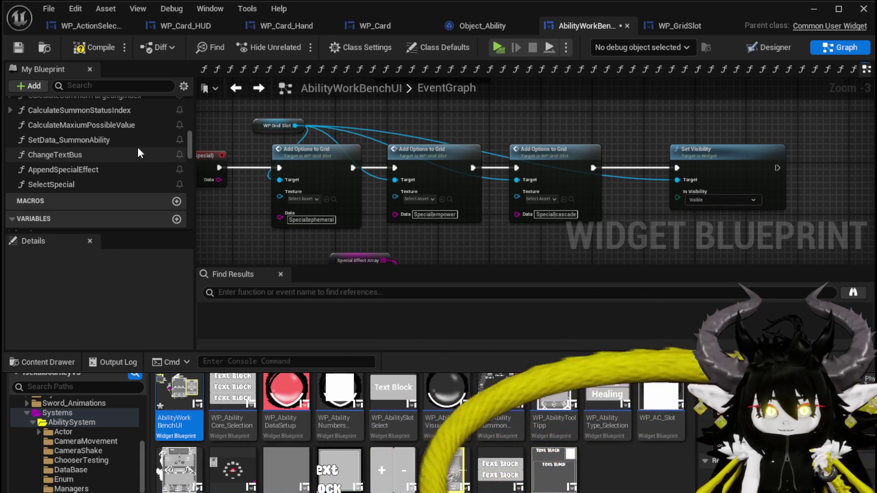
pyautogui.scroll(2, 138, 148)
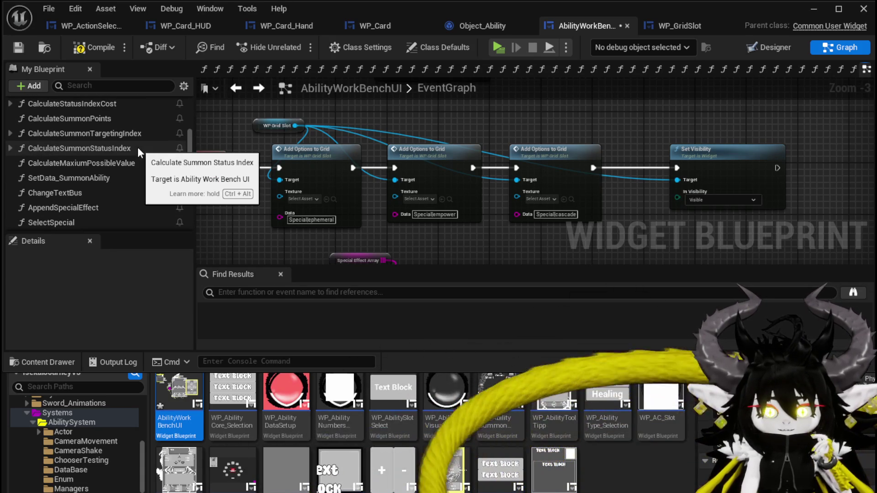
pyautogui.scroll(2, 138, 148)
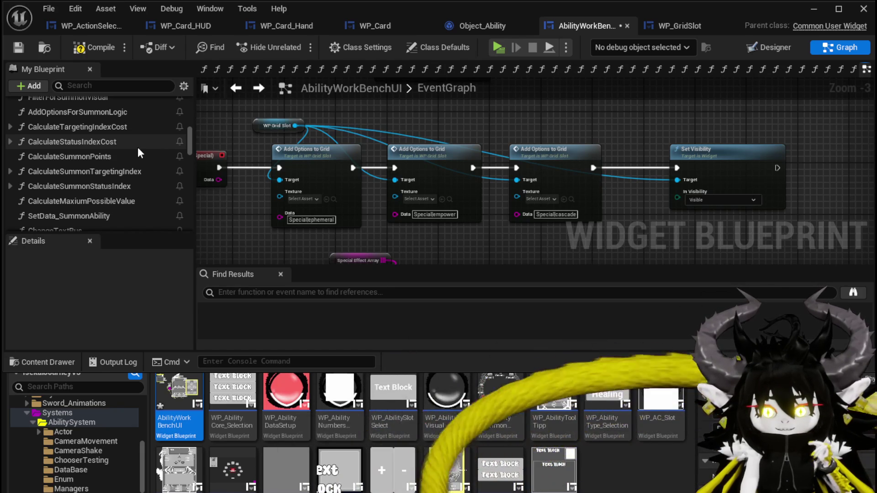
pyautogui.scroll(5, 138, 149)
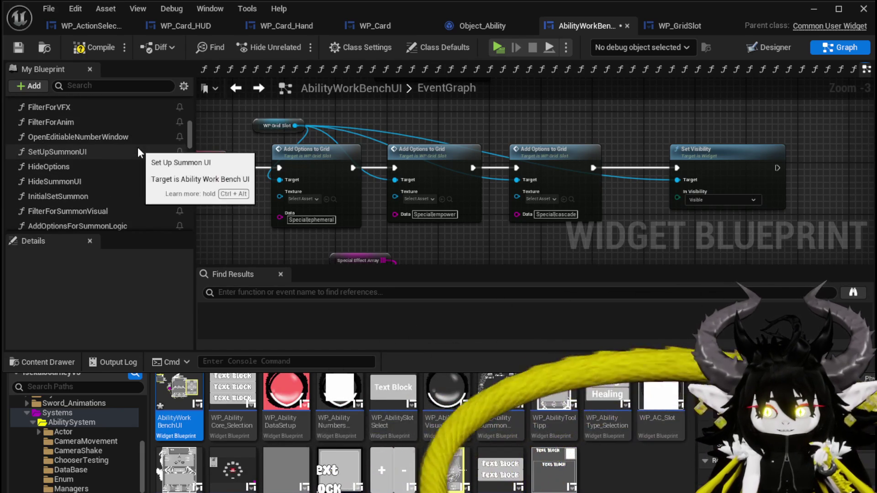
pyautogui.scroll(4, 138, 151)
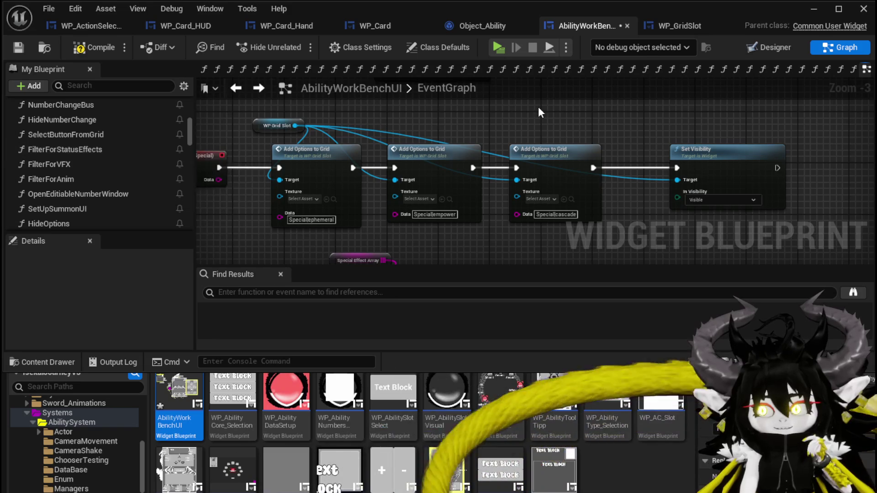
pyautogui.moveTo(538, 106); pyautogui.dragTo(405, 122)
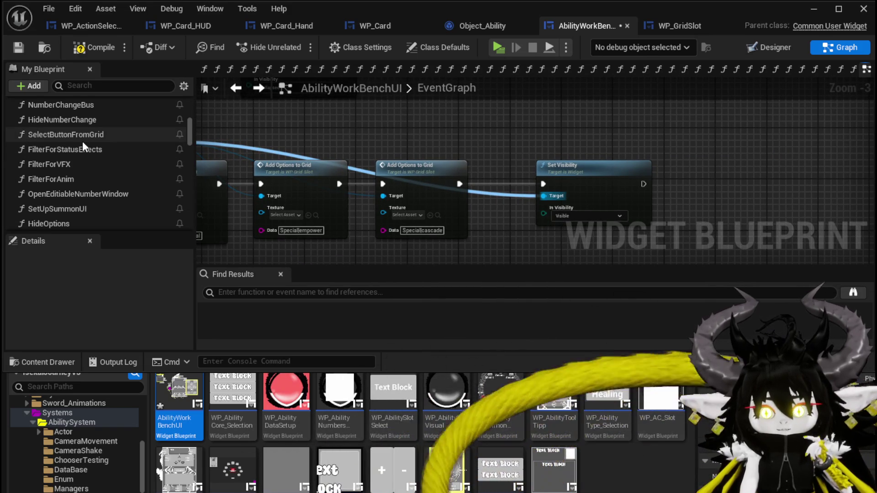
pyautogui.scroll(3, 82, 146)
pyautogui.scroll(8, 83, 140)
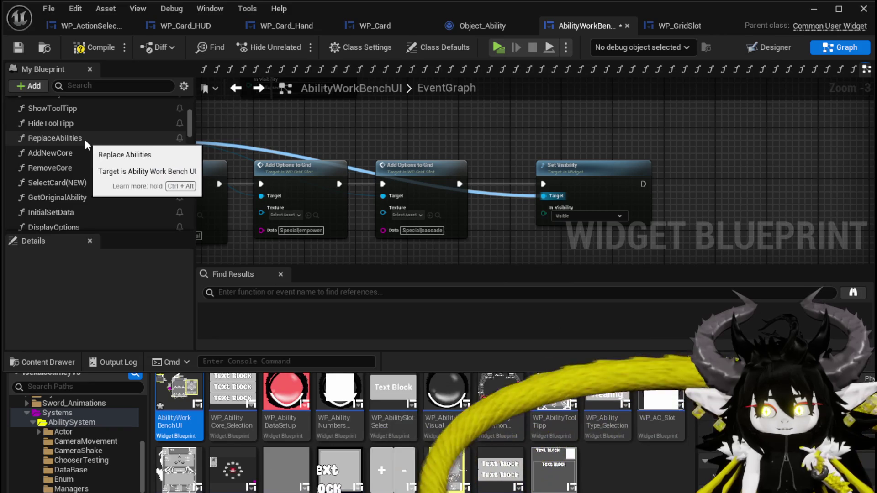
pyautogui.scroll(3, 85, 139)
pyautogui.scroll(2, 85, 141)
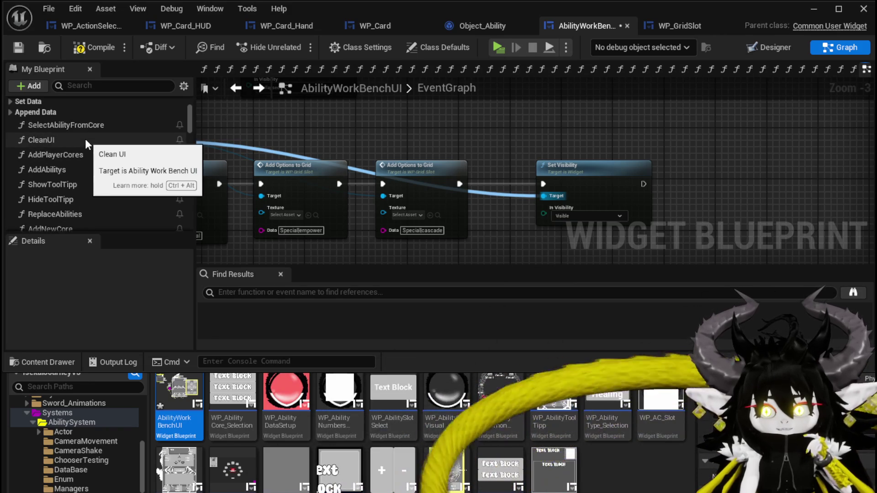
pyautogui.scroll(-5, 85, 138)
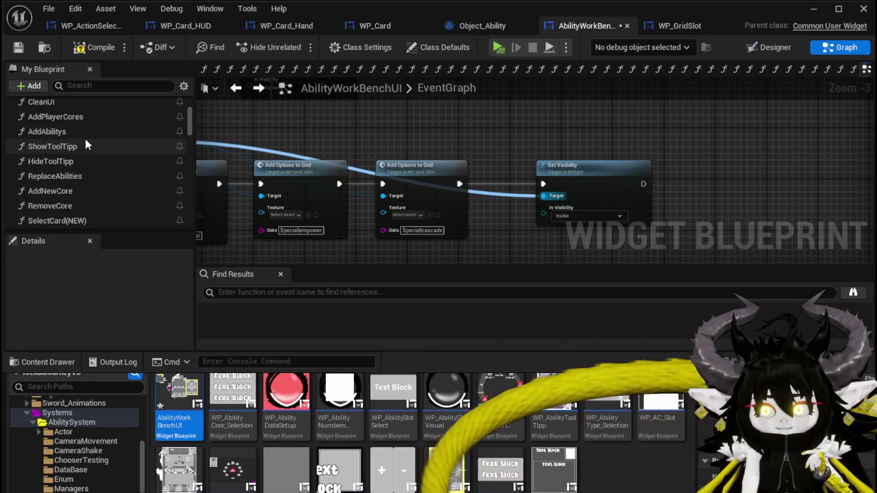
pyautogui.scroll(-5, 85, 138)
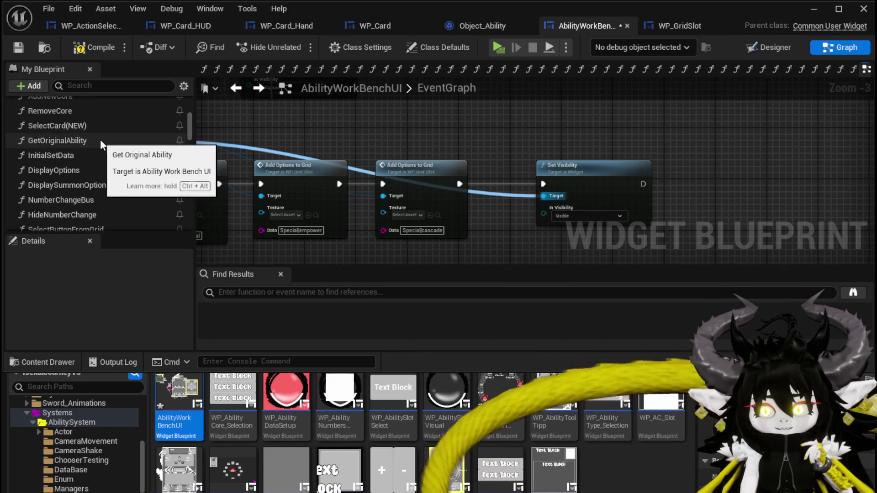
pyautogui.scroll(-1, 104, 140)
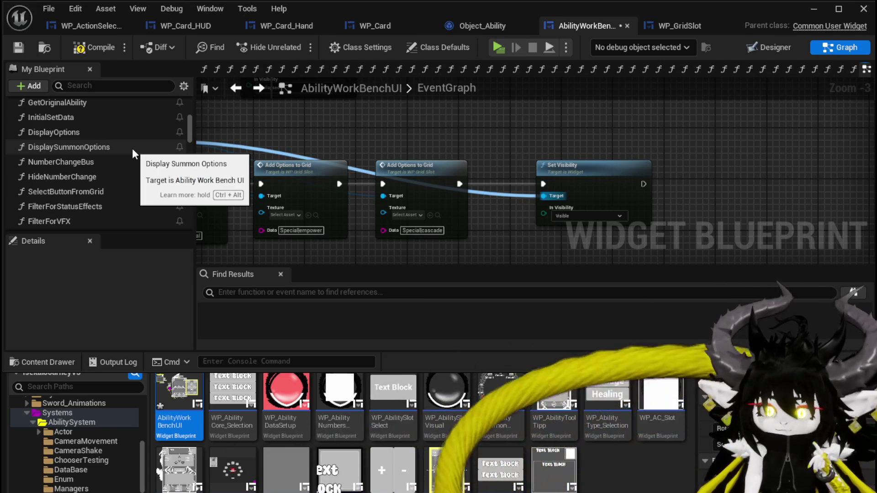
pyautogui.scroll(-1, 132, 151)
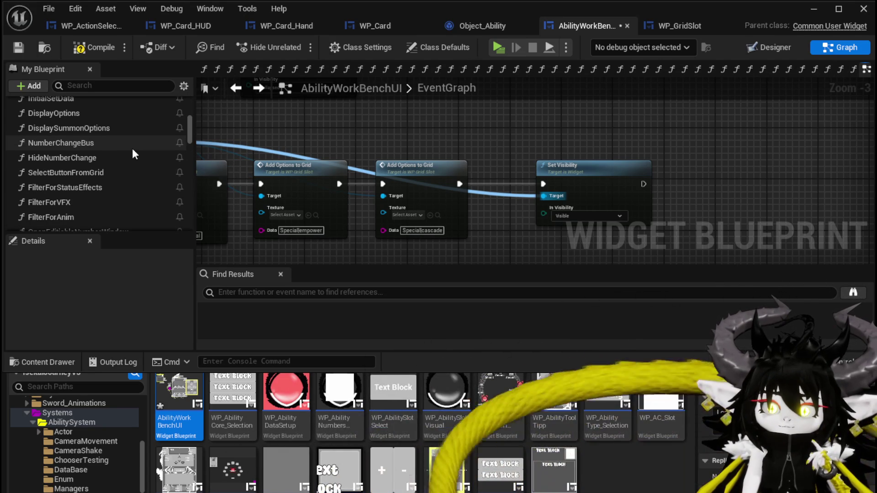
pyautogui.scroll(-1, 132, 149)
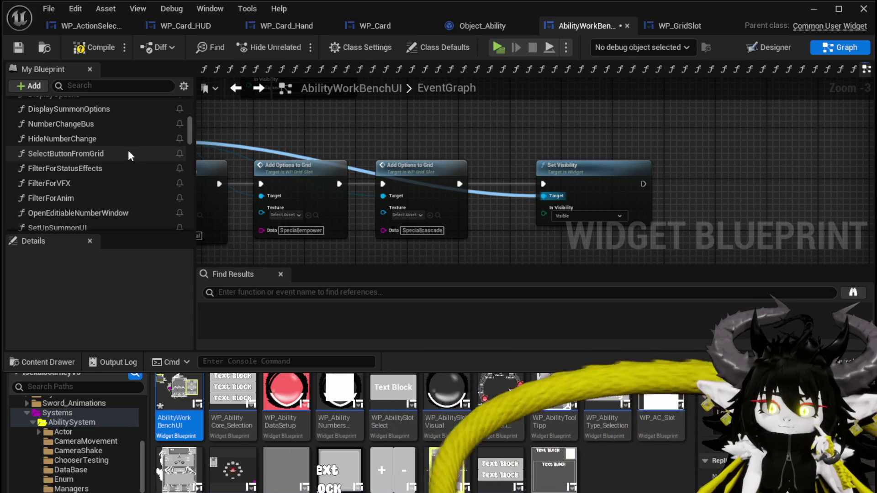
pyautogui.doubleClick(128, 154)
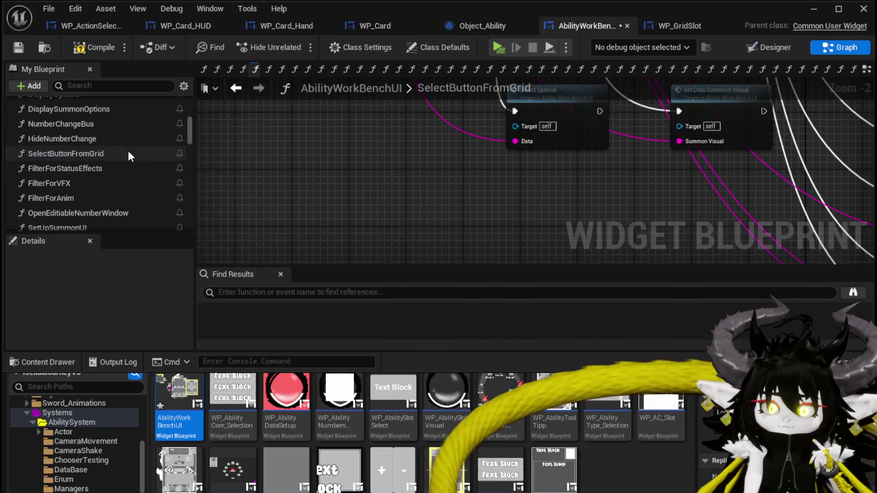
# Inspect SetData_Damage/Healing and the card widget's SetDamage/Healing Set Brush nodes
pyautogui.scroll(-8, 506, 185)
pyautogui.scroll(9, 532, 199)
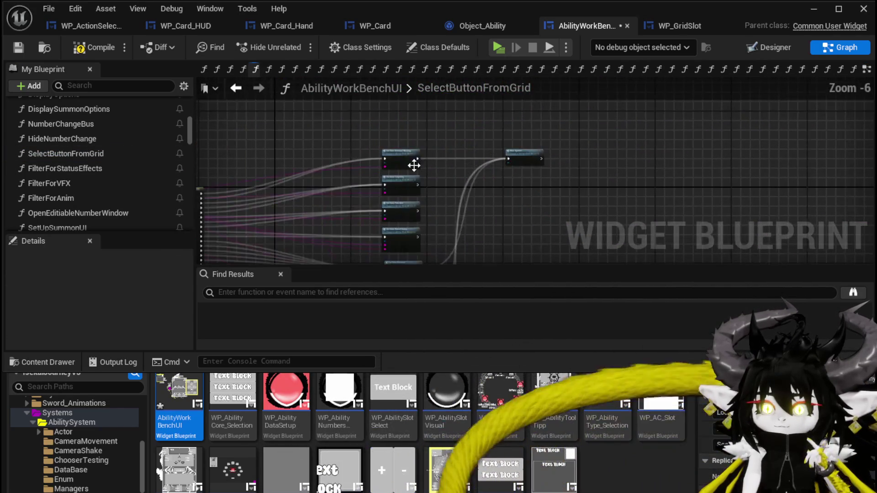
pyautogui.doubleClick(380, 132)
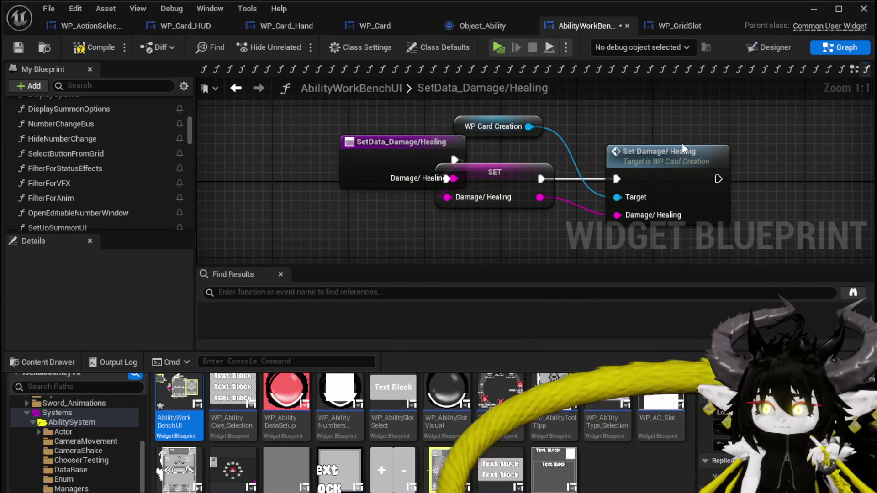
pyautogui.doubleClick(648, 155)
pyautogui.scroll(-2, 644, 169)
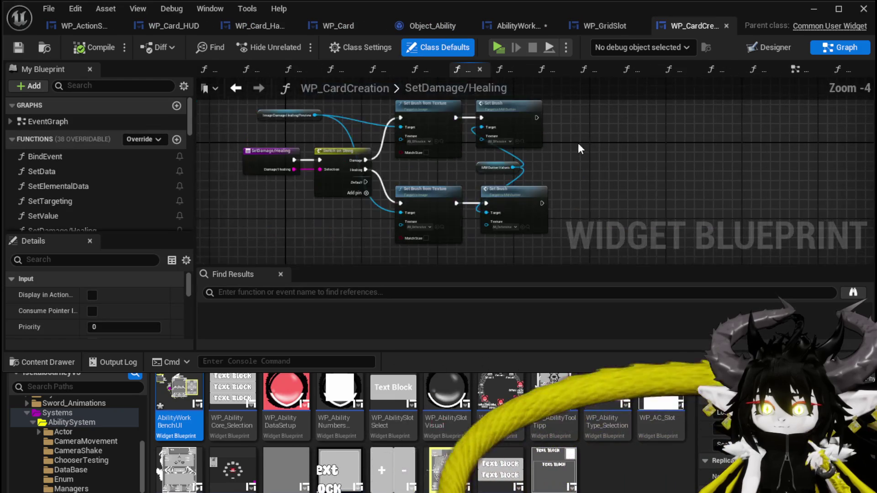
pyautogui.scroll(3, 606, 168)
pyautogui.moveTo(665, 170)
pyautogui.mouseDown()
pyautogui.moveTo(851, 170)
pyautogui.moveTo(732, 231)
pyautogui.moveTo(716, 219)
pyautogui.moveTo(743, 276)
pyautogui.moveTo(738, 224)
pyautogui.moveTo(821, 165)
pyautogui.moveTo(781, 145)
pyautogui.mouseUp()
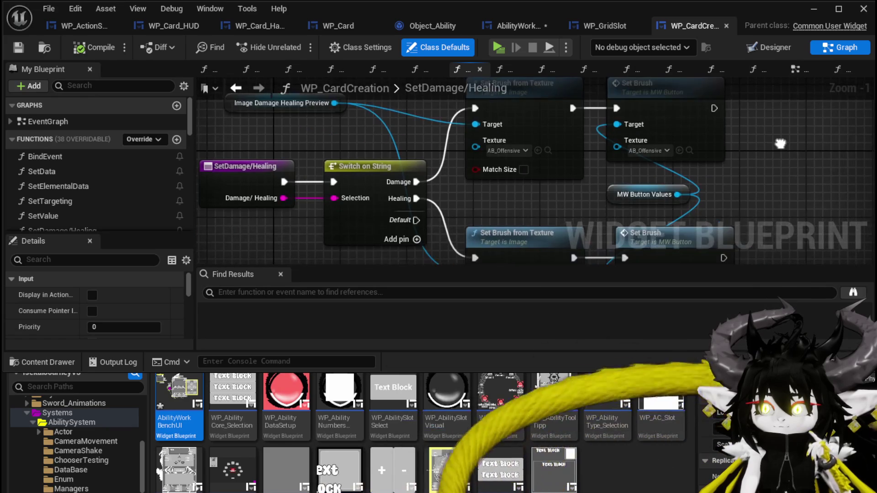
pyautogui.click(516, 25)
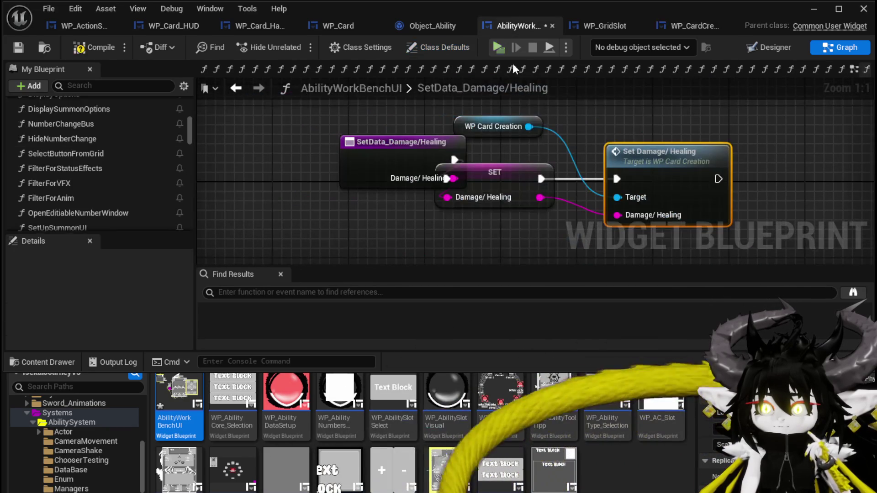
# Place the SET node between the card creation and setter nodes, then compile and save
pyautogui.moveTo(532, 120); pyautogui.dragTo(617, 91)
pyautogui.moveTo(511, 177)
pyautogui.mouseDown()
pyautogui.moveTo(566, 148)
pyautogui.moveTo(565, 160)
pyautogui.mouseUp()
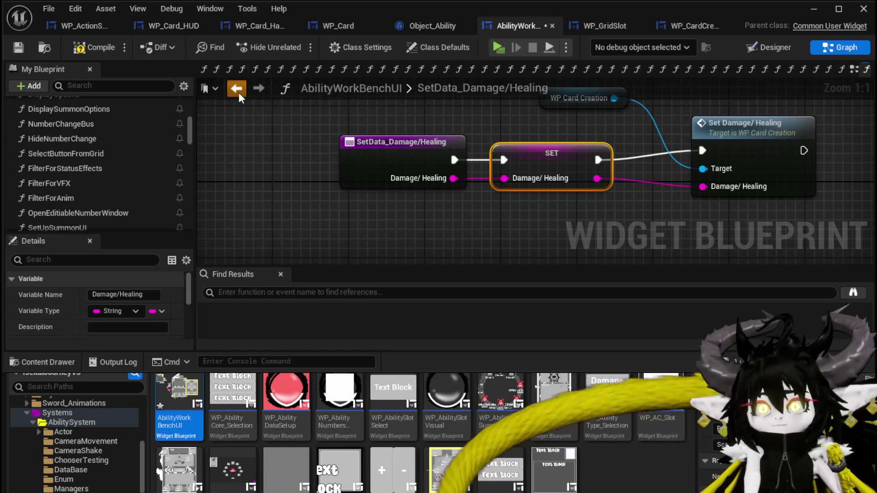
pyautogui.click(236, 88)
pyautogui.moveTo(414, 176)
pyautogui.mouseDown()
pyautogui.moveTo(328, 139)
pyautogui.moveTo(579, 171)
pyautogui.moveTo(377, 177)
pyautogui.mouseUp()
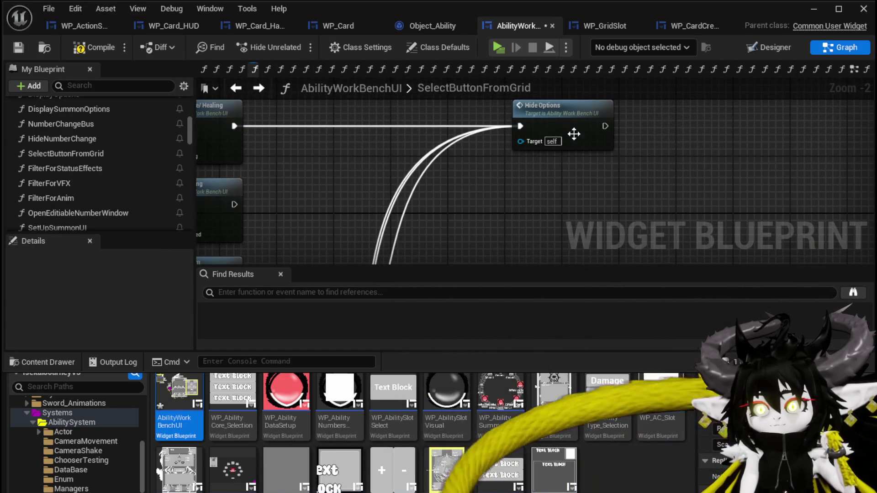
pyautogui.scroll(-3, 430, 180)
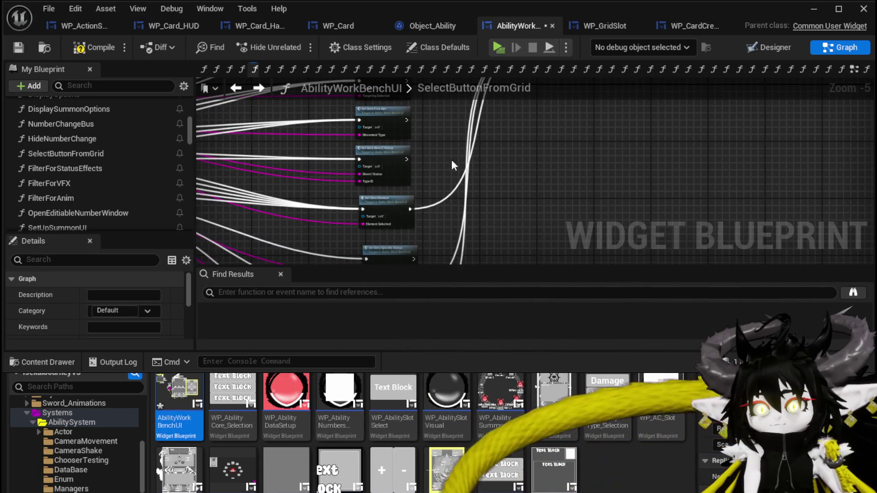
pyautogui.moveTo(451, 162); pyautogui.dragTo(511, 215)
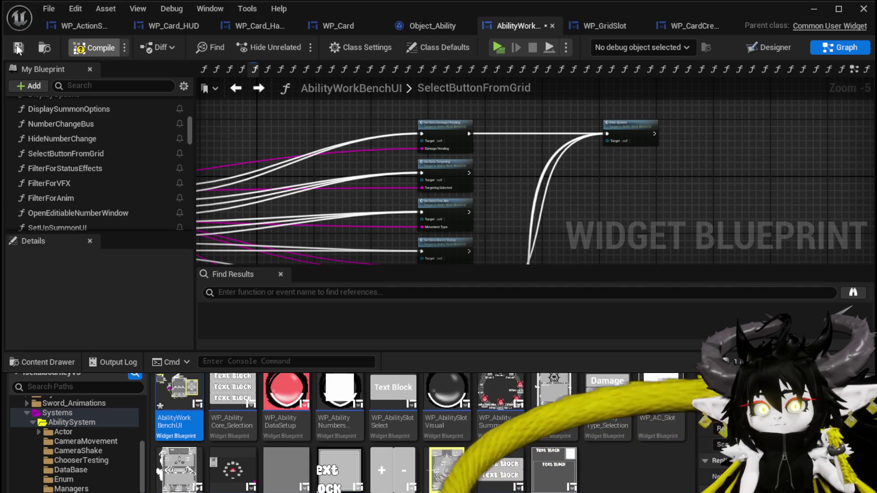
pyautogui.click(18, 46)
# Review the SelectButtonFromGrid entry and switch, then return to the EventGraph
pyautogui.moveTo(276, 132); pyautogui.dragTo(465, 118)
pyautogui.scroll(-3, 110, 165)
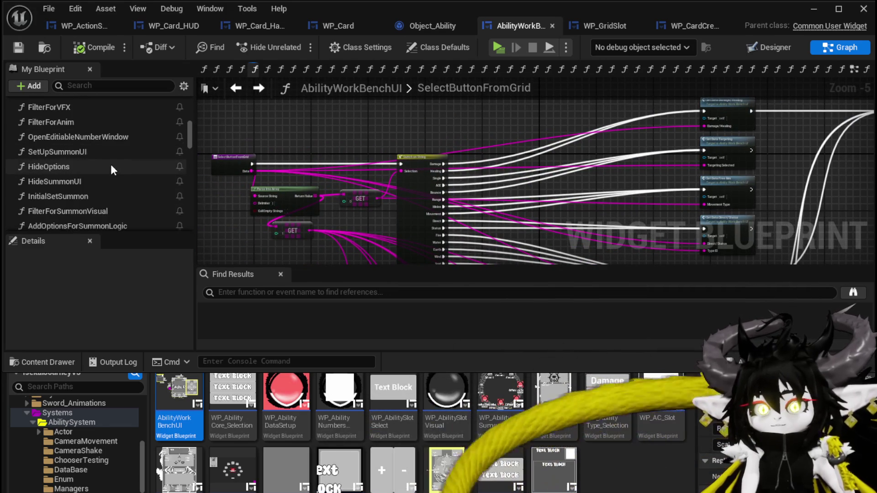
pyautogui.scroll(1, 110, 163)
pyautogui.scroll(-5, 108, 175)
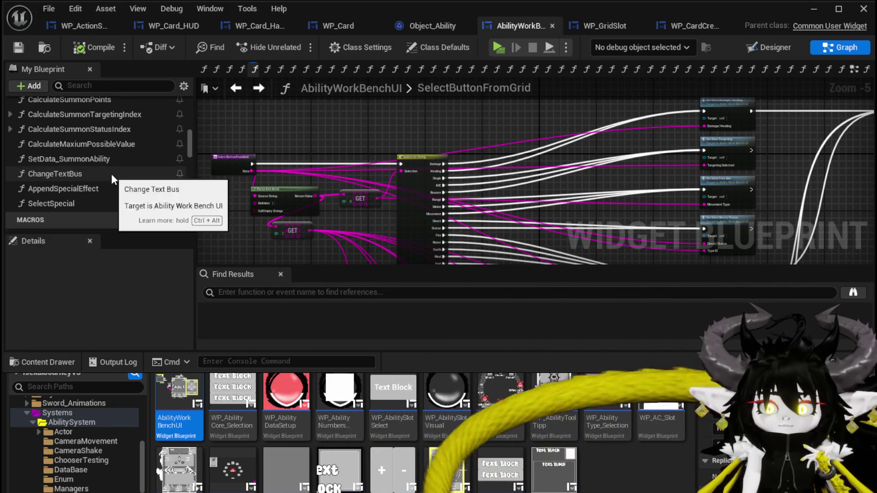
pyautogui.click(240, 92)
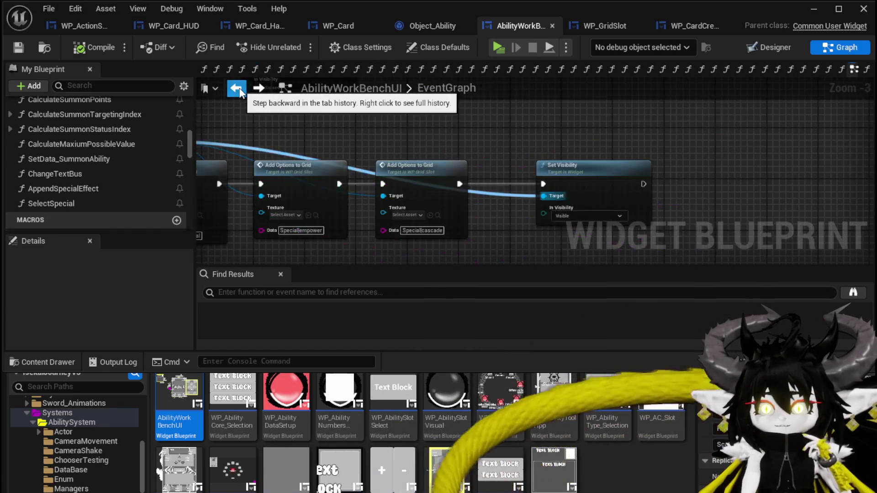
# Add a getter for Button Close Widgets on Click to the EventGraph
pyautogui.moveTo(513, 156); pyautogui.dragTo(336, 144)
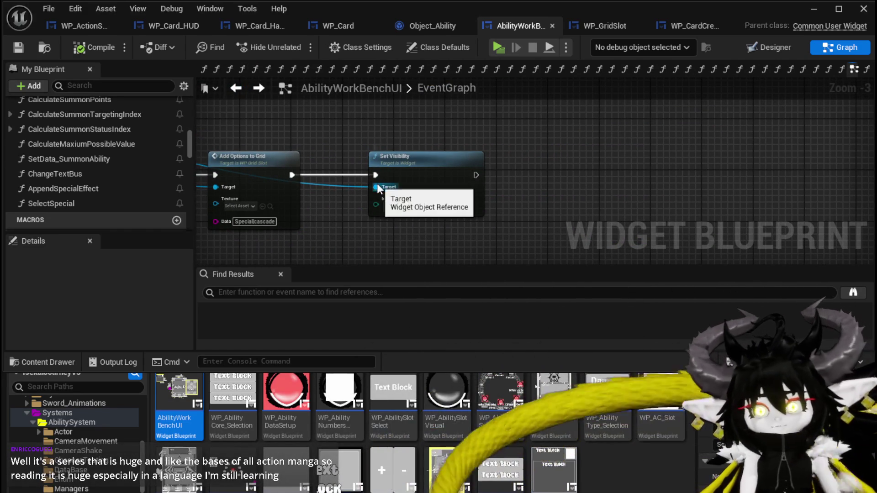
pyautogui.moveTo(377, 187); pyautogui.dragTo(662, 160)
pyautogui.write('o')
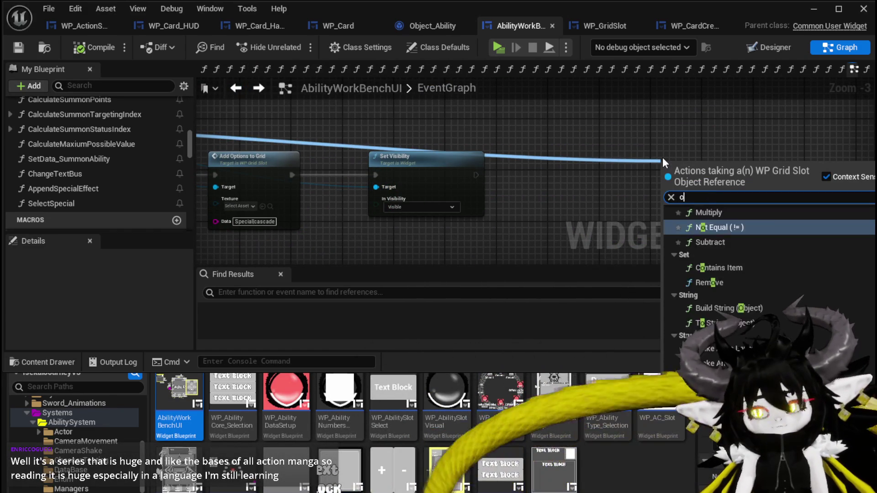
pyautogui.write('n Cli')
pyautogui.press('BackSpace')
pyautogui.press('BackSpace')
pyautogui.press('BackSpace')
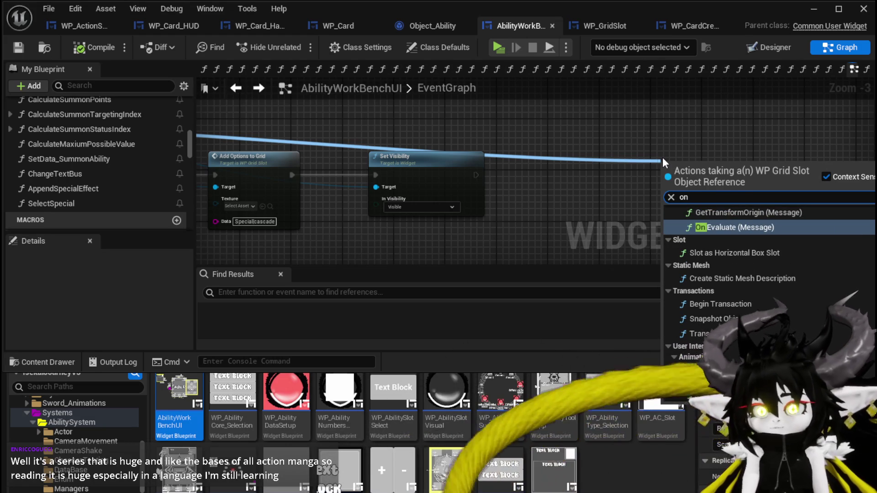
pyautogui.doubleClick(676, 198)
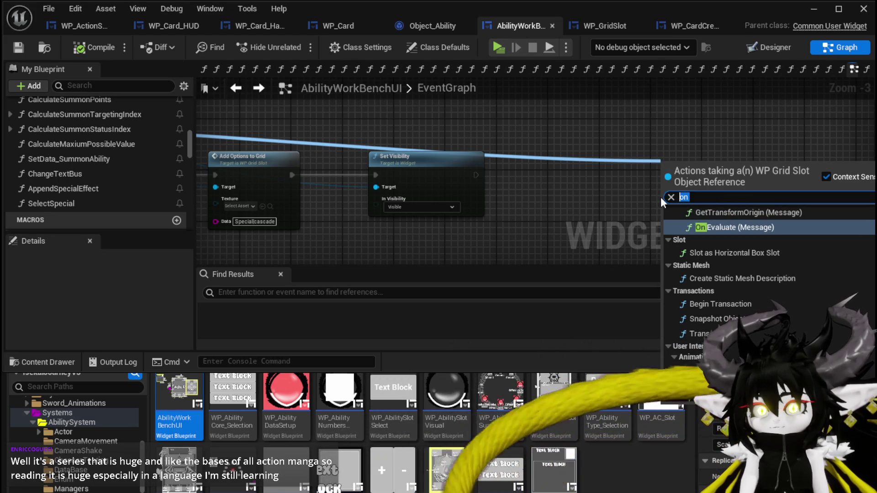
pyautogui.write('Click')
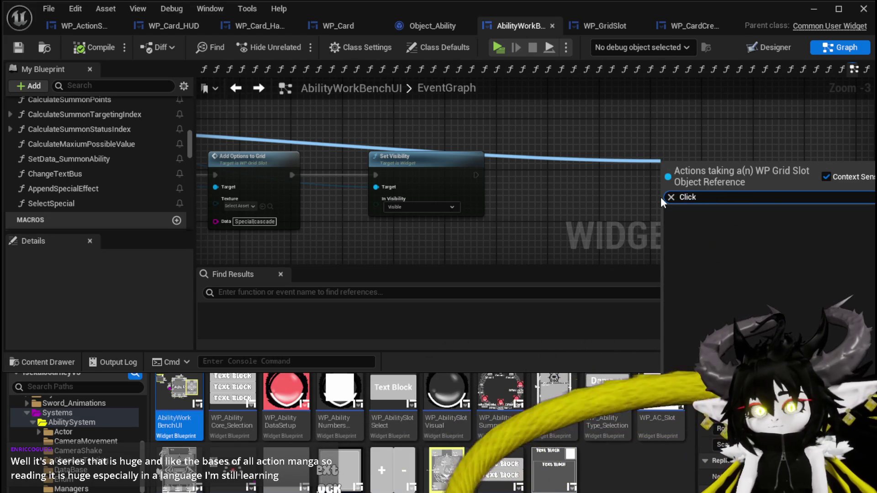
pyautogui.rightClick(393, 134)
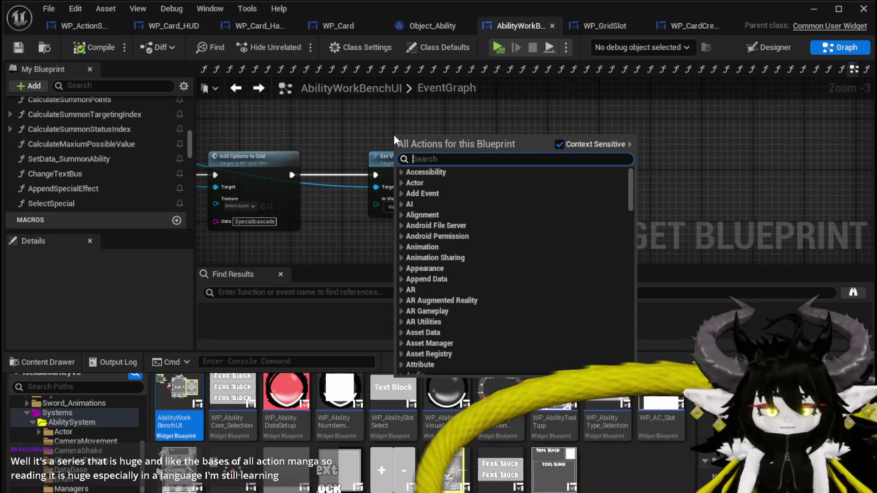
pyautogui.write('click')
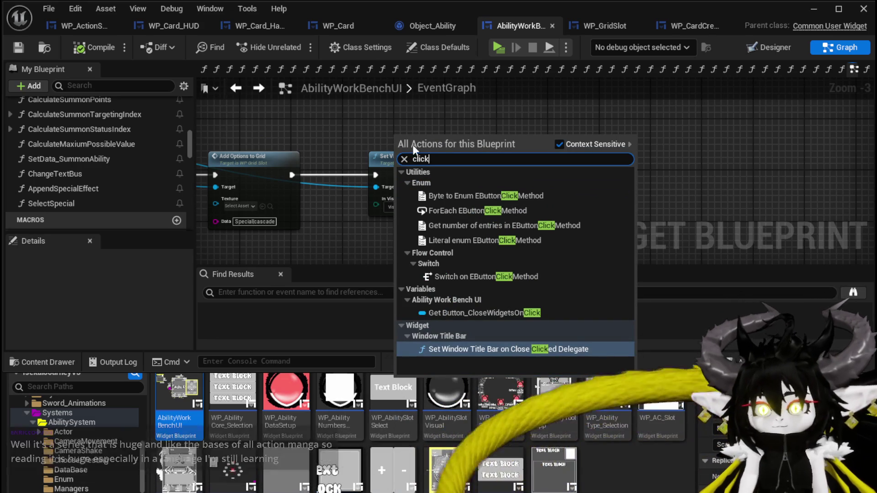
pyautogui.click(502, 313)
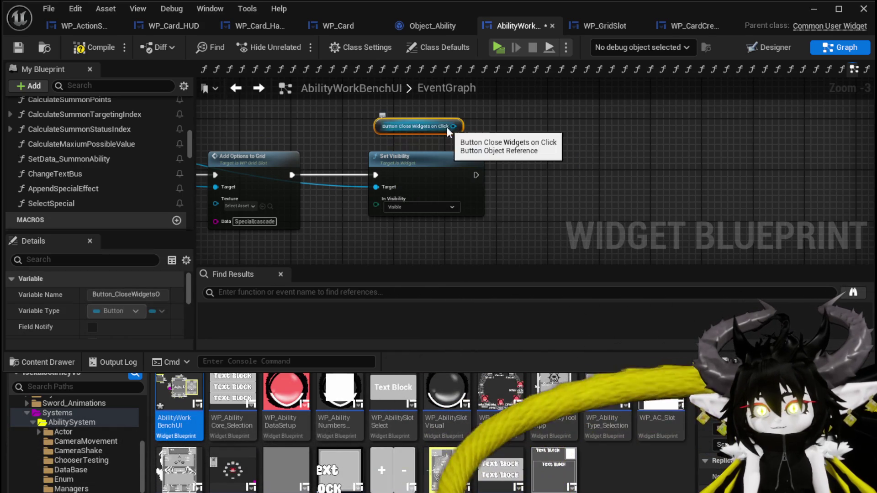
# Add a Set Visibility node for that button, chain it after the first one, and save
pyautogui.moveTo(446, 126); pyautogui.dragTo(516, 159)
pyautogui.write('Set Visi')
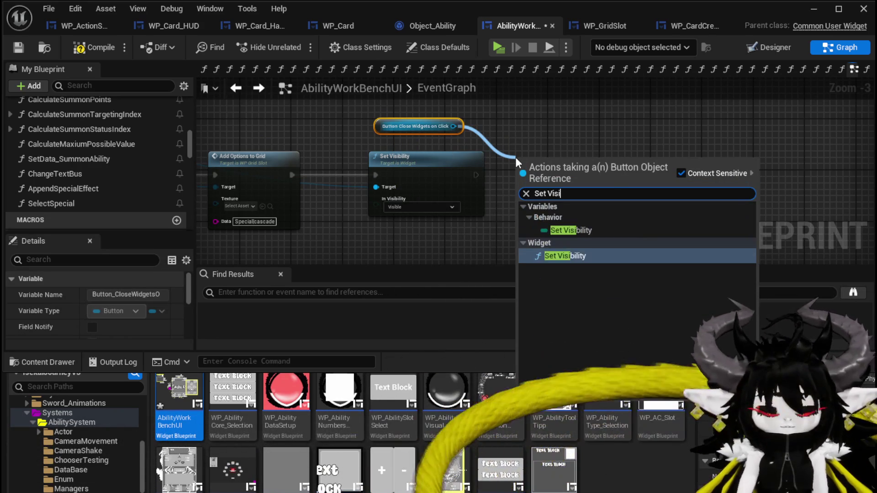
pyautogui.click(562, 256)
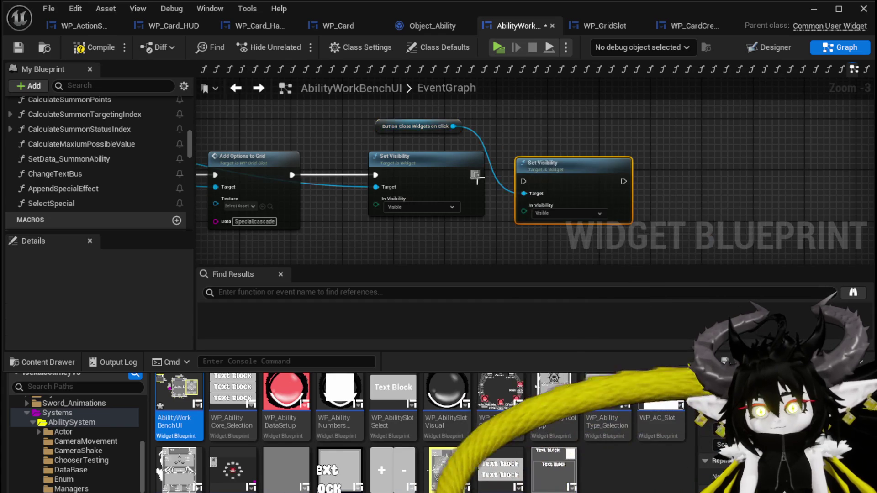
pyautogui.moveTo(529, 183); pyautogui.dragTo(545, 165)
pyautogui.click(18, 48)
# Start a play test, walk to the ability workbench and open the Single Wind DMG card
pyautogui.click(820, 11)
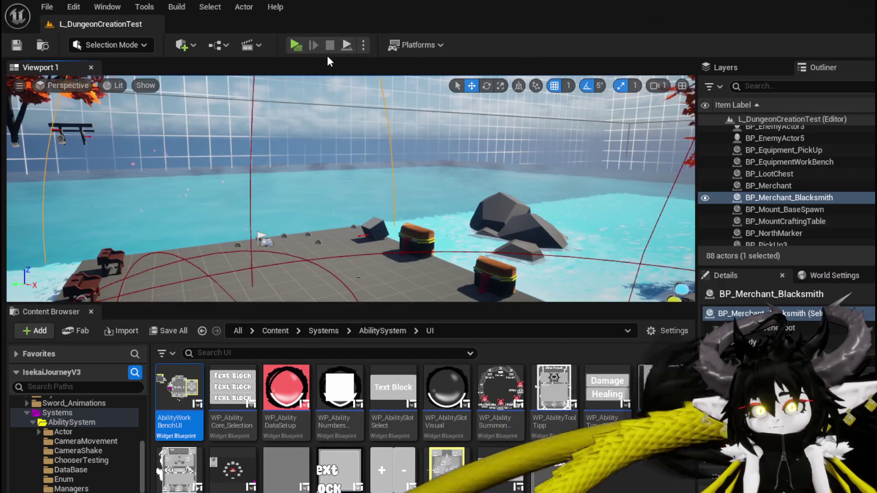
pyautogui.click(295, 44)
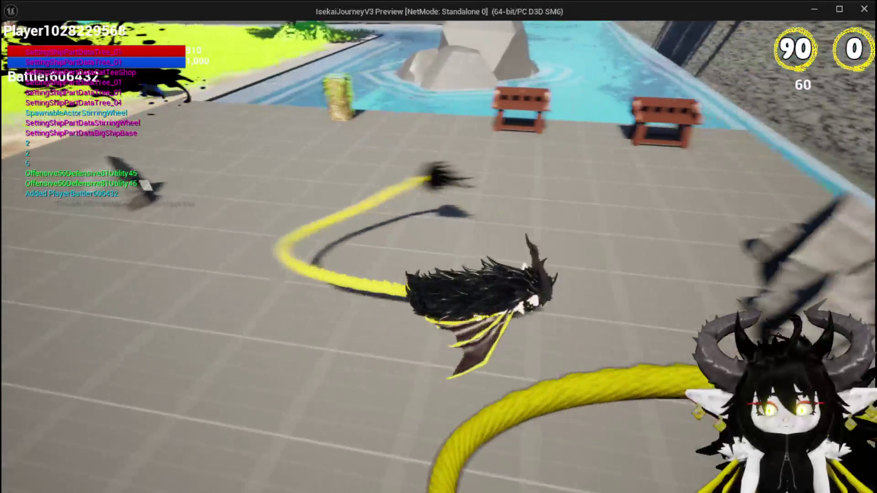
pyautogui.press('w')
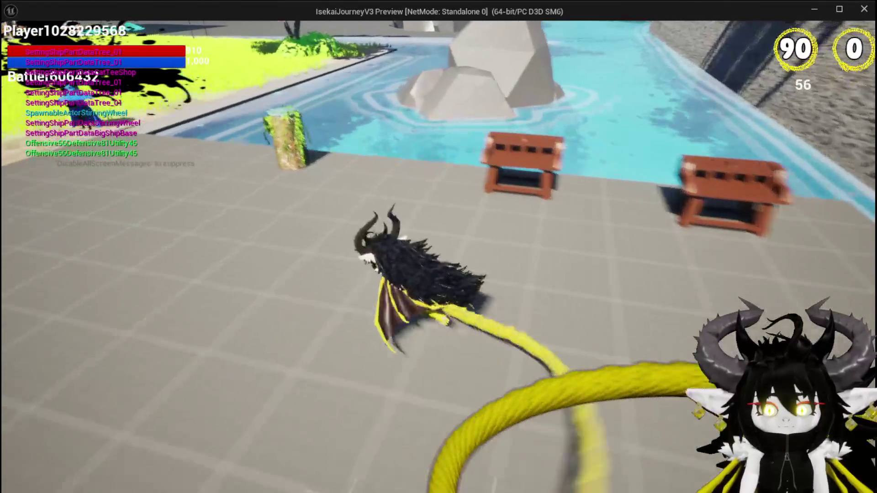
pyautogui.press('space')
pyautogui.press('w')
pyautogui.press('e')
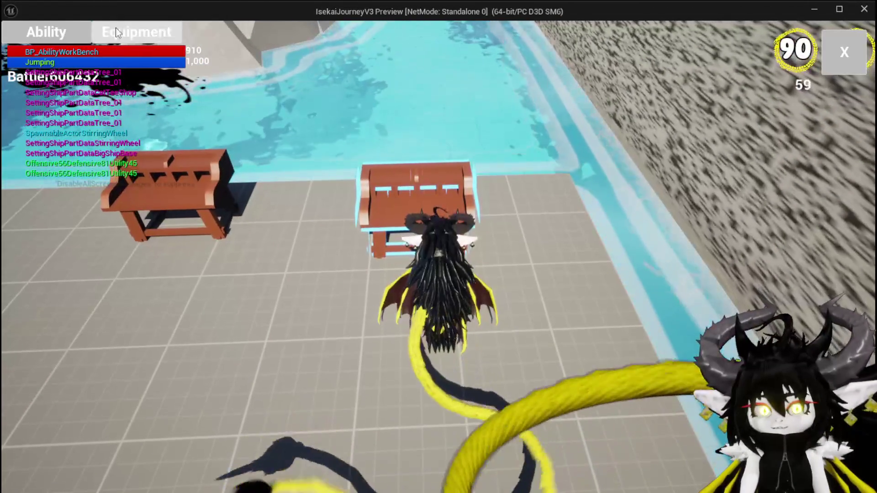
pyautogui.click(46, 32)
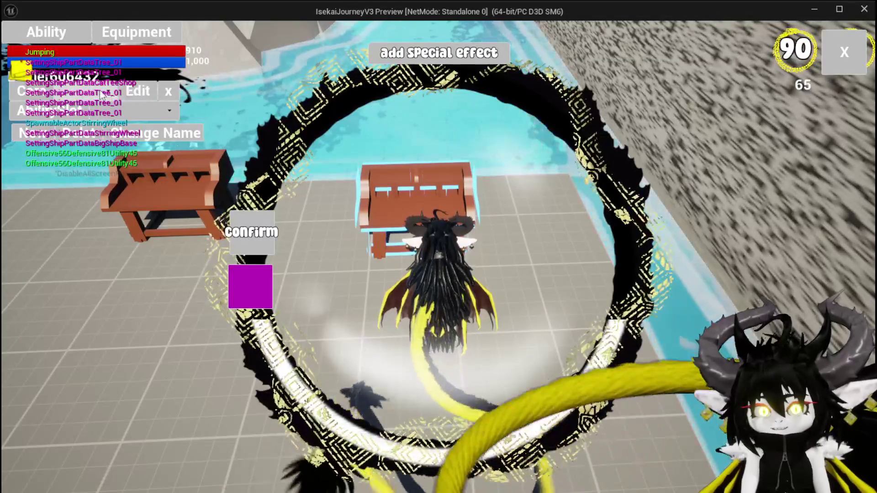
pyautogui.click(109, 105)
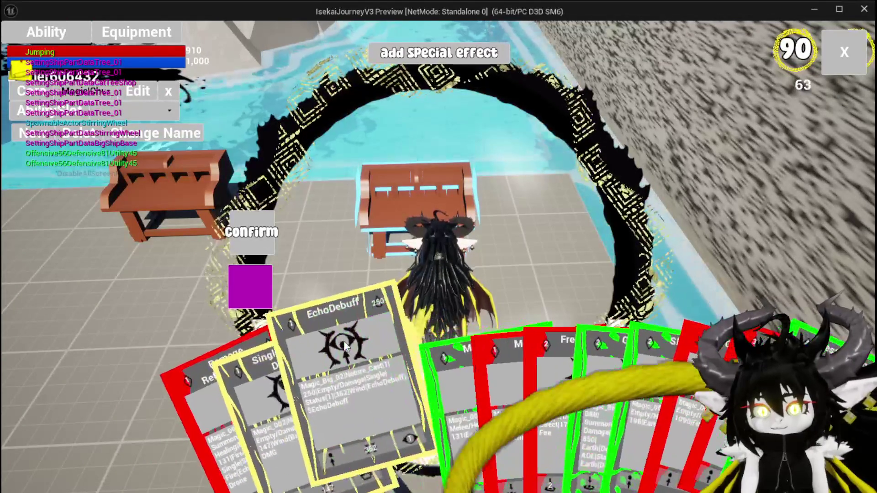
pyautogui.click(256, 362)
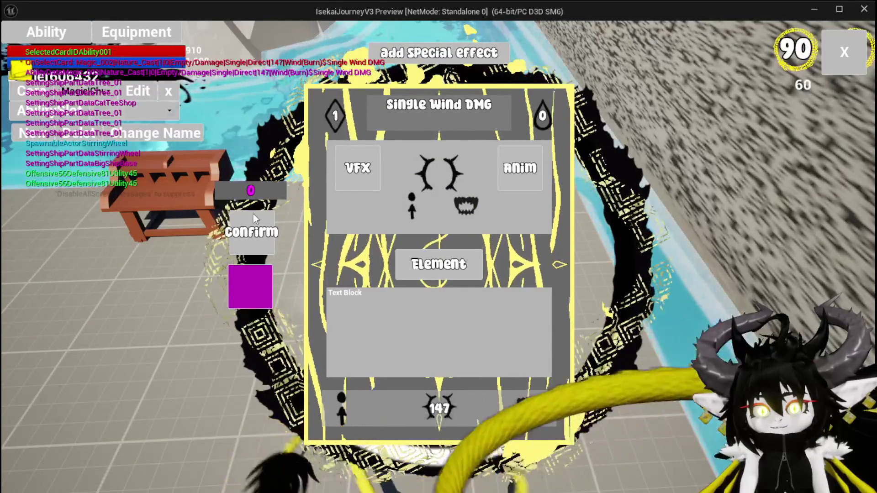
# Spend 200 points on the special effect, confirm the card and close the workbench
pyautogui.click(440, 55)
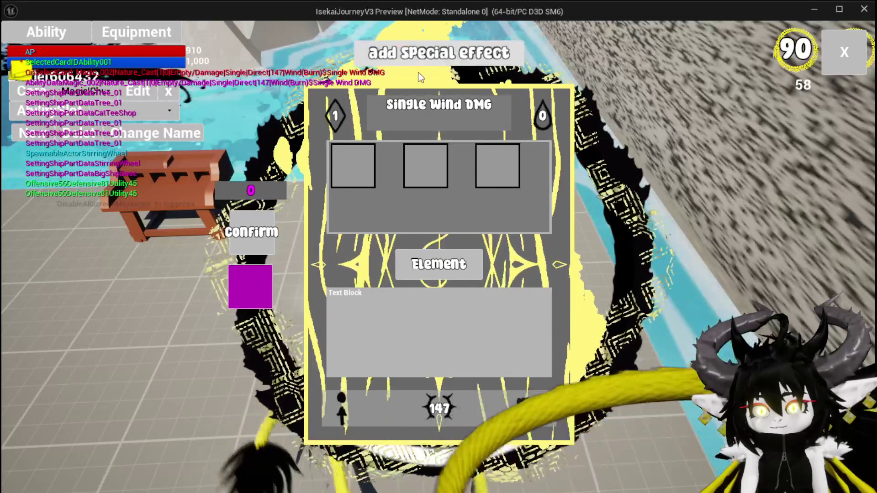
pyautogui.moveTo(365, 155)
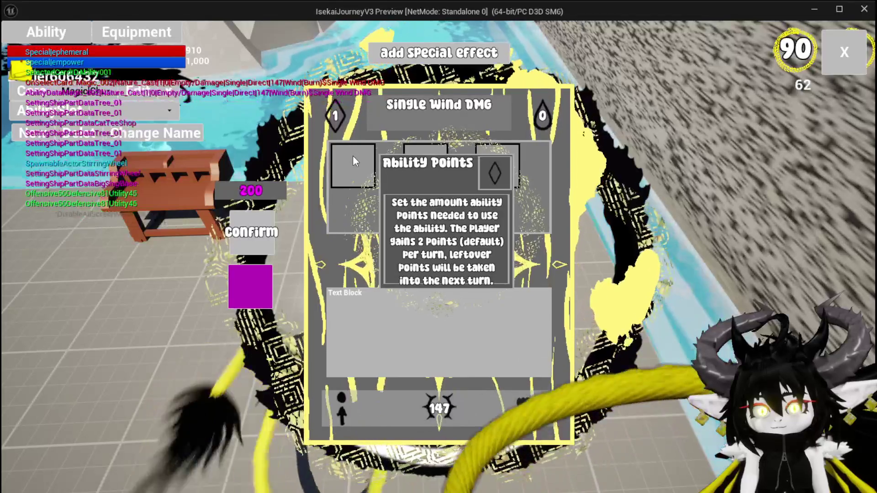
pyautogui.click(229, 189)
pyautogui.write('200')
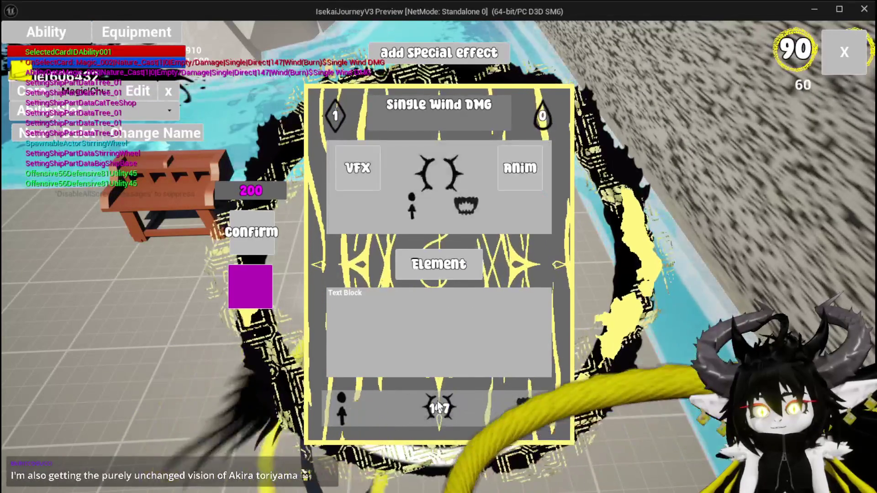
pyautogui.moveTo(438, 406)
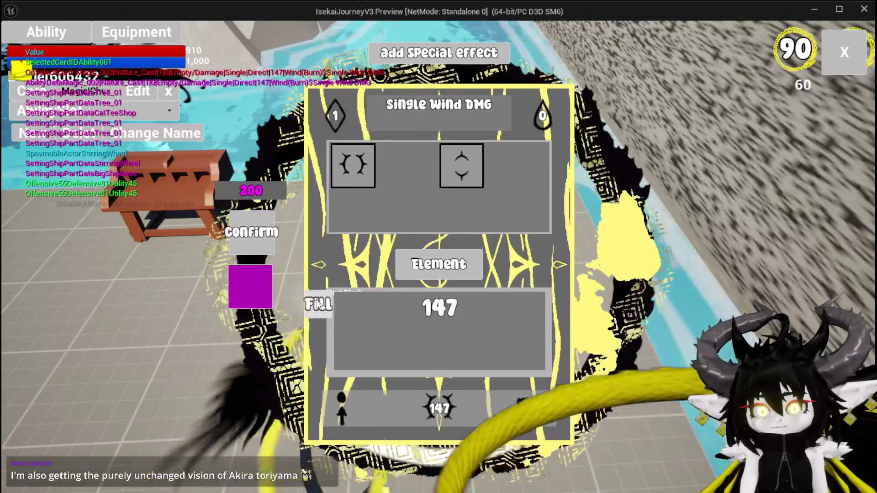
pyautogui.click(316, 304)
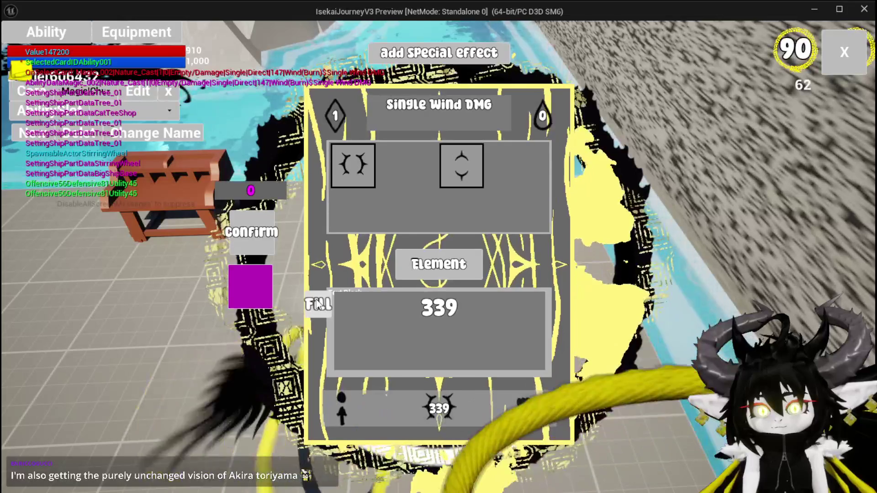
pyautogui.click(336, 264)
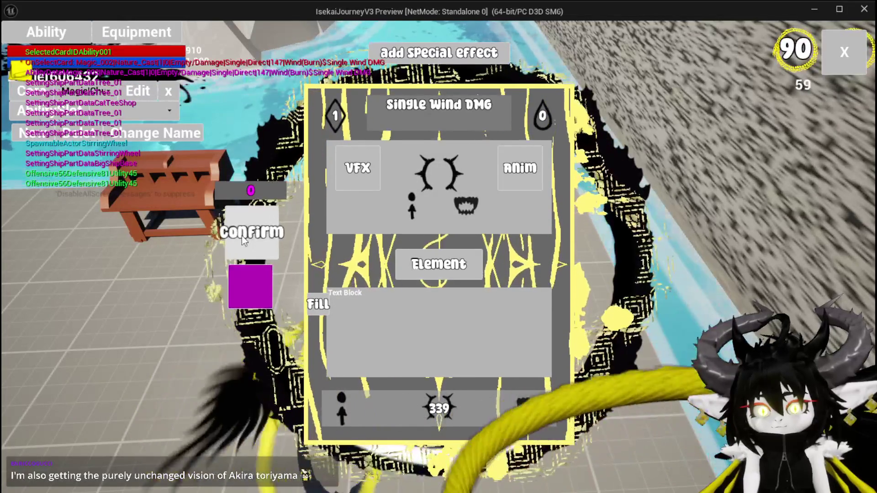
pyautogui.click(243, 238)
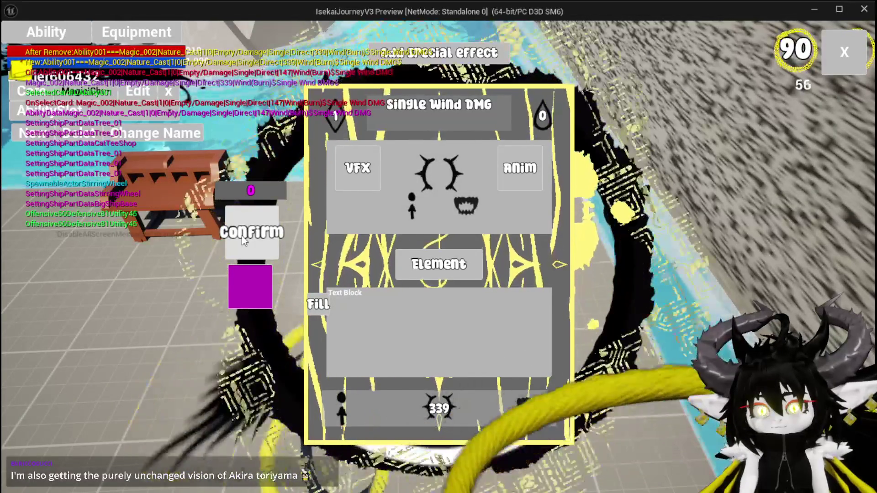
pyautogui.click(844, 51)
# Run the character into the water slime and enter the battle
pyautogui.press('w')
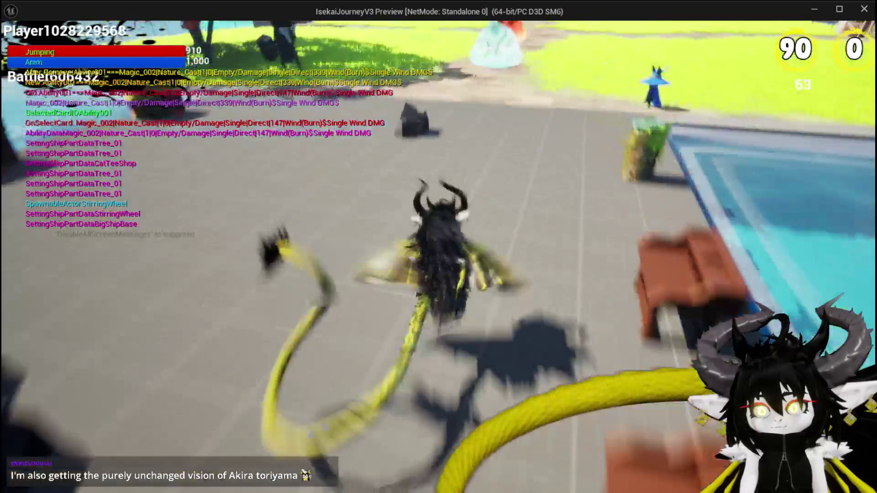
pyautogui.press('space')
pyautogui.press('w')
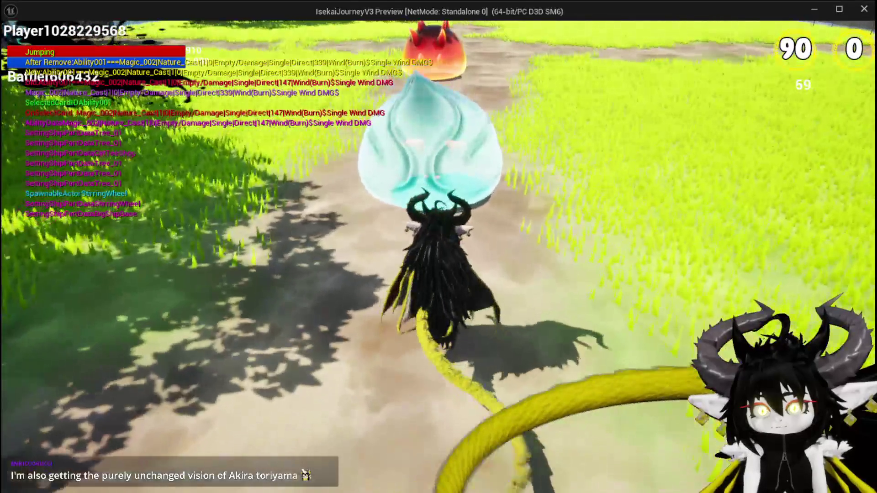
pyautogui.press('w')
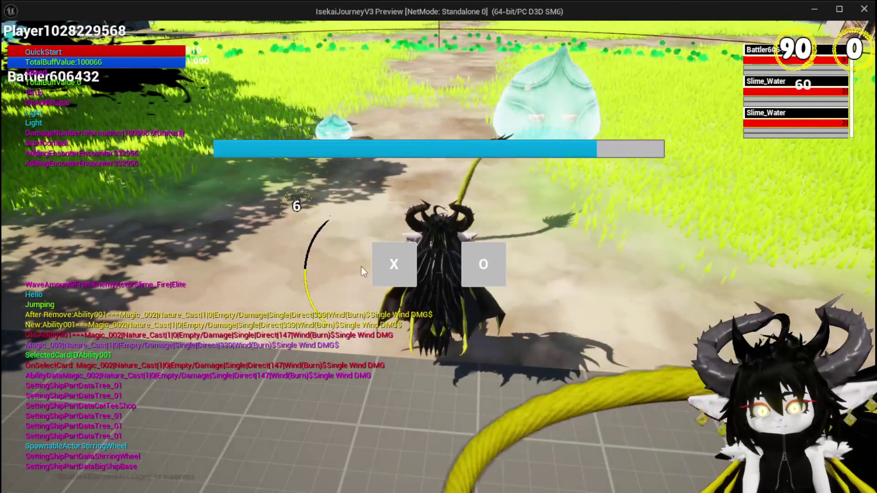
pyautogui.click(379, 273)
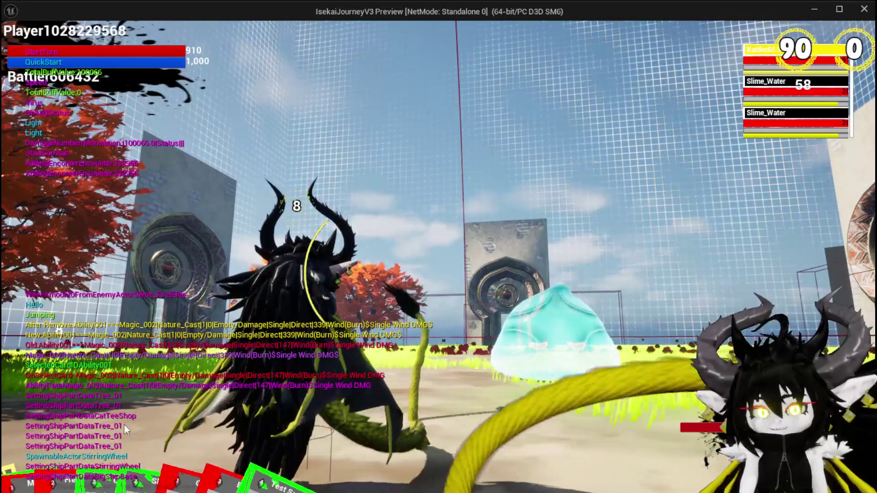
# Cast Single Wind DMG on both Slime_Water enemies, then stop the preview and save all
pyautogui.click(86, 347)
pyautogui.click(422, 299)
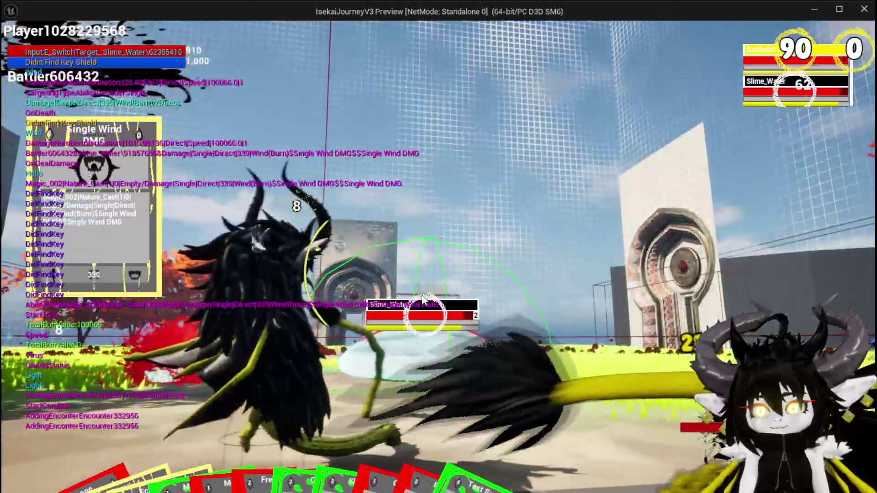
pyautogui.click(422, 297)
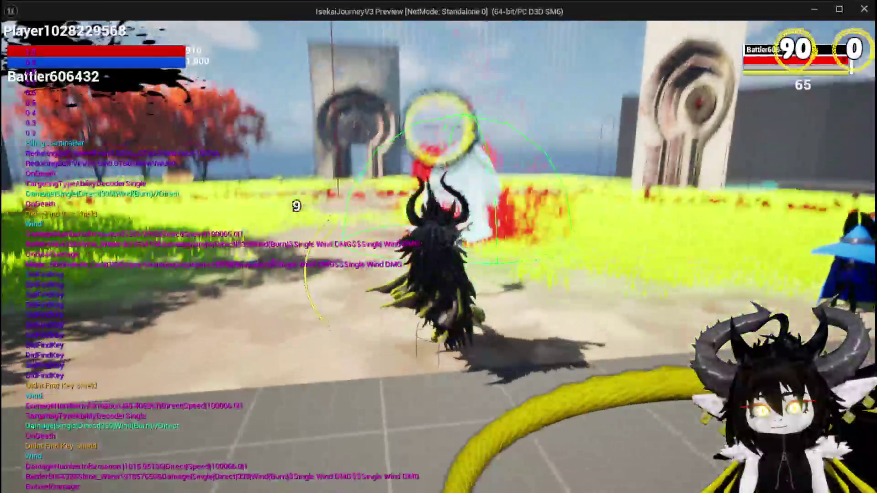
pyautogui.press('Escape')
pyautogui.hotkey('ctrl', 's')
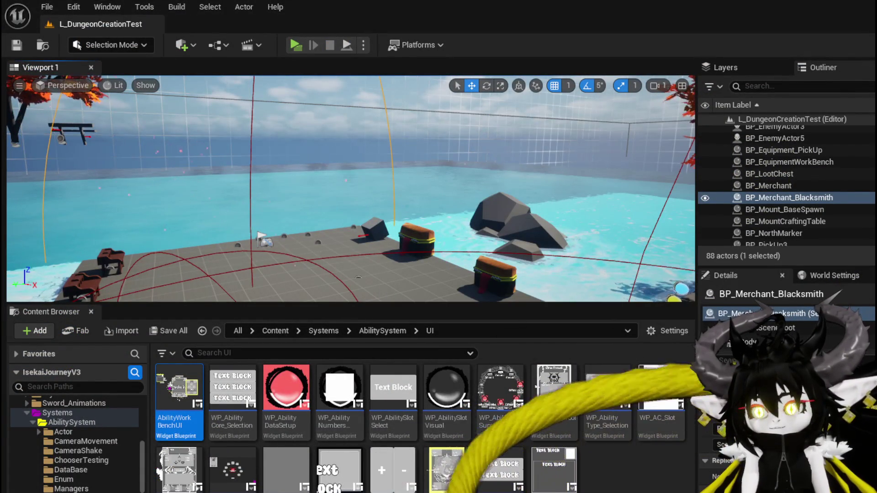
# Switch AbilityWorkBenchUI to the Designer, select Button_1 and scroll its Details toward Events
pyautogui.press('Return')
pyautogui.moveTo(362, 270); pyautogui.dragTo(454, 231)
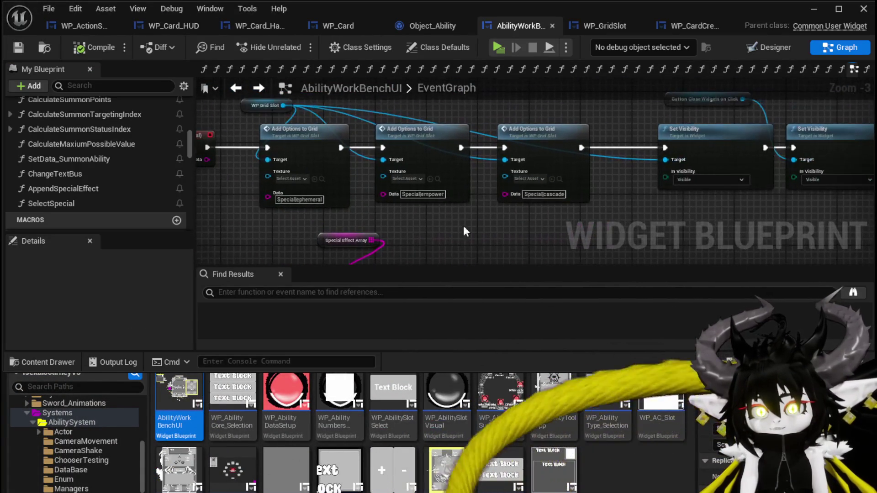
pyautogui.click(757, 46)
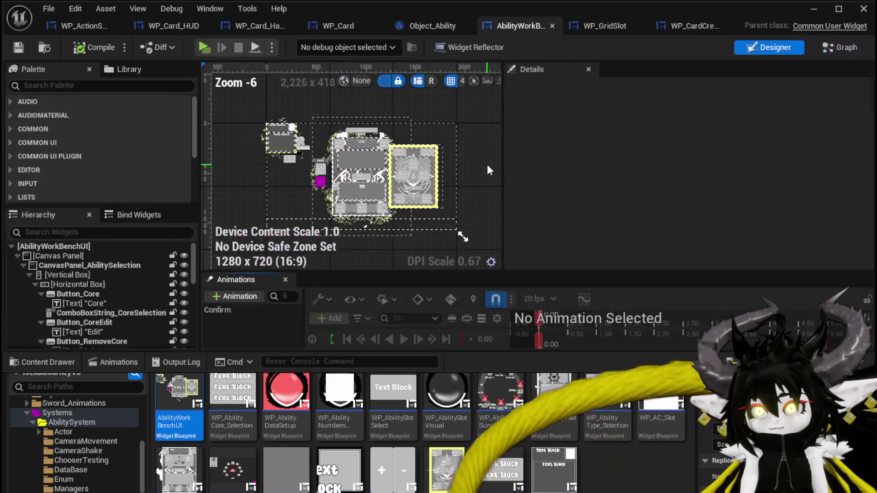
pyautogui.click(320, 182)
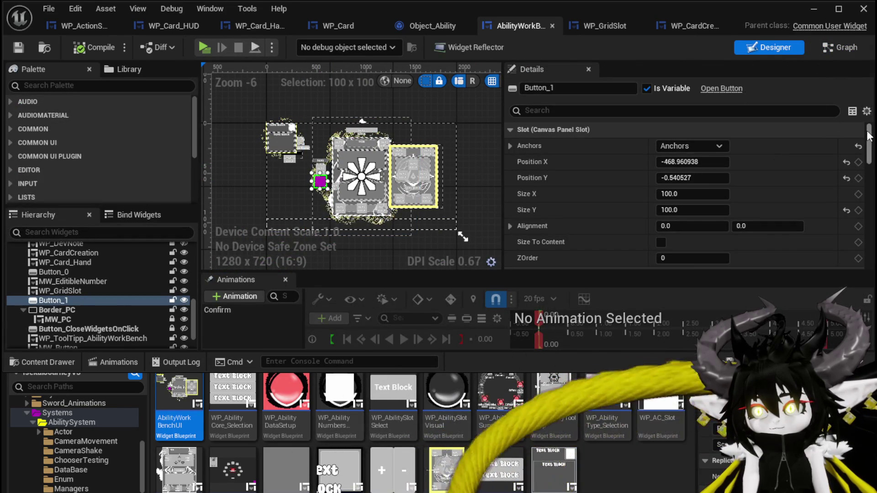
pyautogui.scroll(-10, 867, 134)
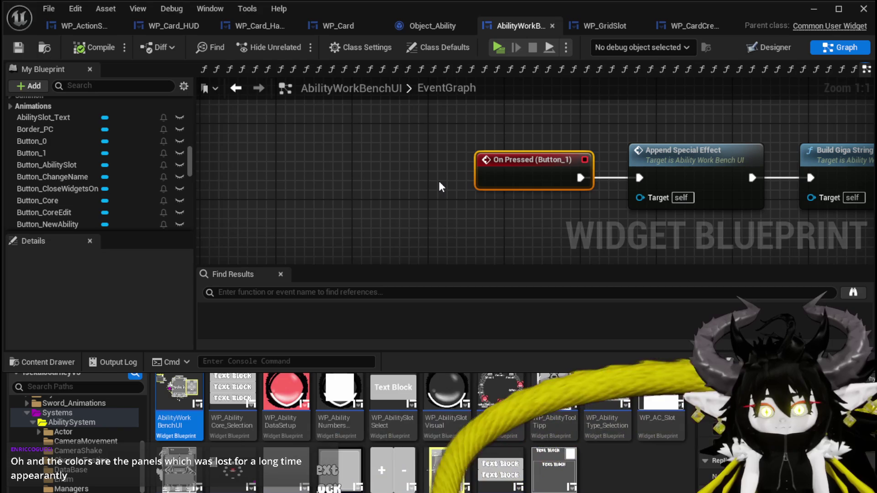
# Save the widget blueprint and survey the Set Visibility and On Pressed (Button_1) chains
pyautogui.moveTo(438, 179); pyautogui.dragTo(266, 169)
pyautogui.moveTo(357, 206); pyautogui.dragTo(409, 114)
pyautogui.hotkey('ctrl', 's')
pyautogui.scroll(-3, 411, 160)
pyautogui.moveTo(411, 160)
pyautogui.mouseDown()
pyautogui.moveTo(418, 133)
pyautogui.moveTo(425, 150)
pyautogui.mouseUp()
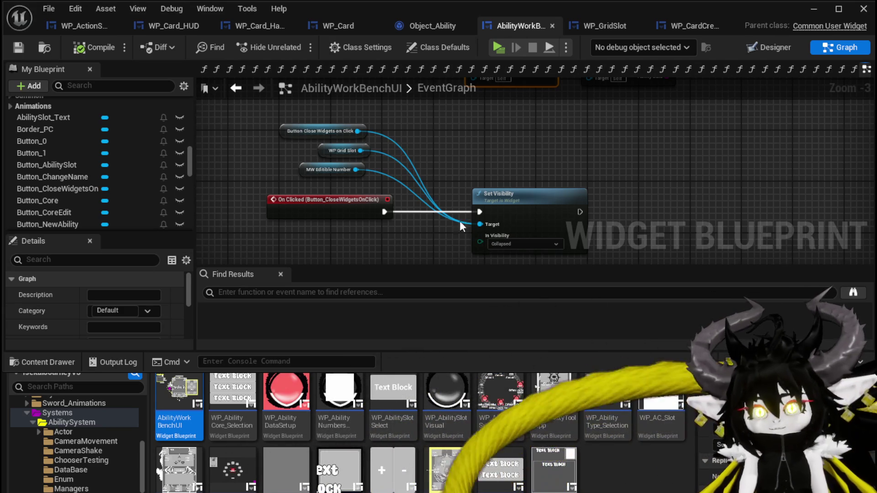
pyautogui.moveTo(440, 152); pyautogui.dragTo(390, 210)
pyautogui.moveTo(332, 253); pyautogui.dragTo(352, 226)
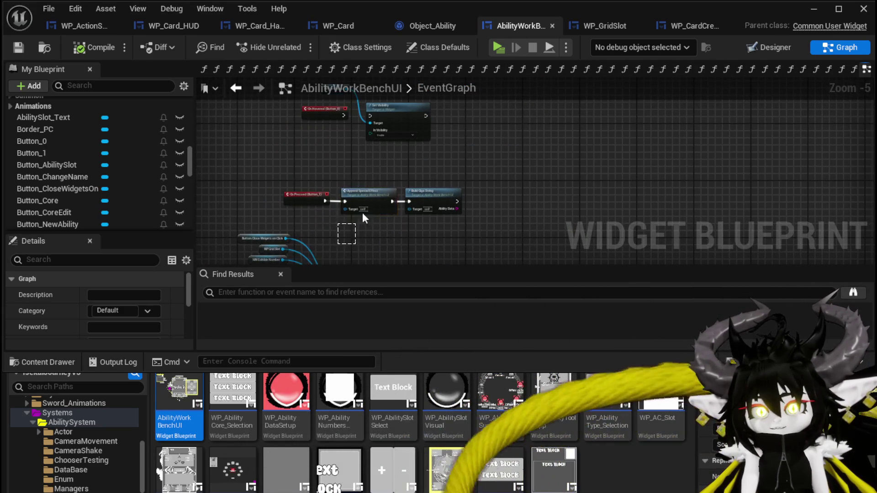
pyautogui.scroll(-2, 387, 226)
pyautogui.scroll(-1, 388, 227)
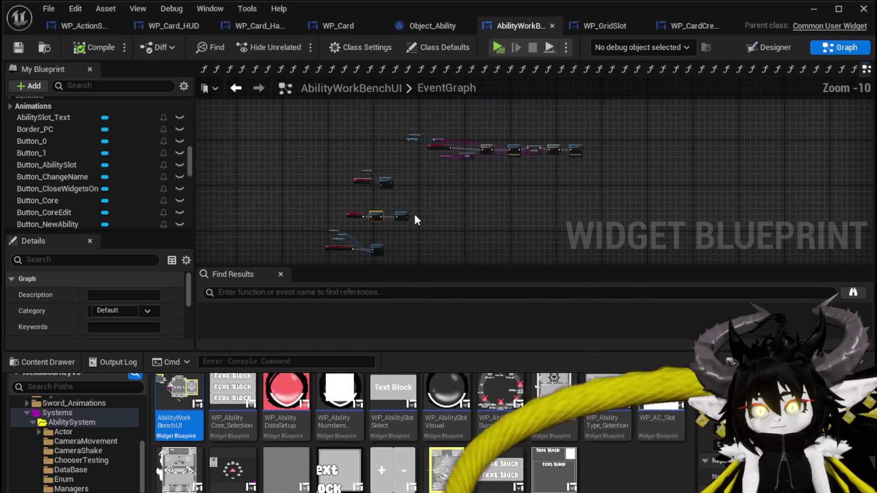
pyautogui.scroll(-2, 418, 218)
pyautogui.scroll(8, 379, 119)
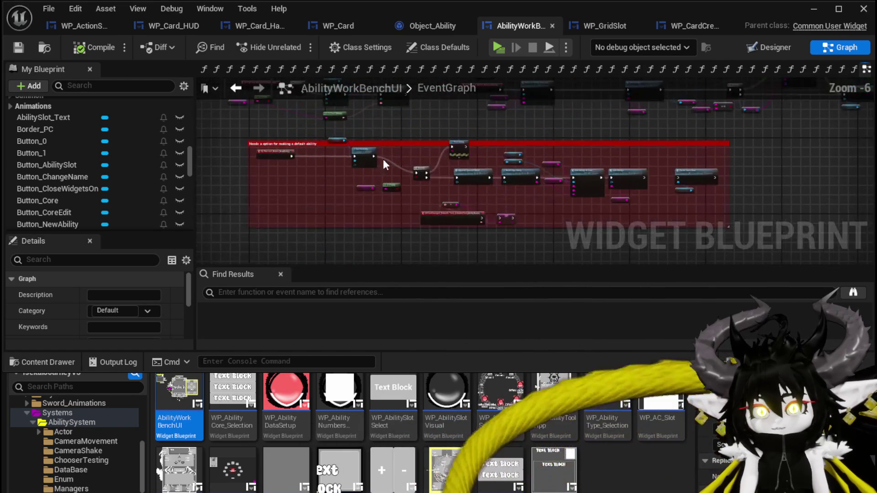
# Delete the OnTextChanged event and SET Current IDKey node, then compile and save
pyautogui.moveTo(300, 184)
pyautogui.mouseDown()
pyautogui.moveTo(280, 185)
pyautogui.moveTo(253, 223)
pyautogui.moveTo(399, 241)
pyautogui.moveTo(281, 204)
pyautogui.moveTo(256, 201)
pyautogui.moveTo(245, 217)
pyautogui.mouseUp()
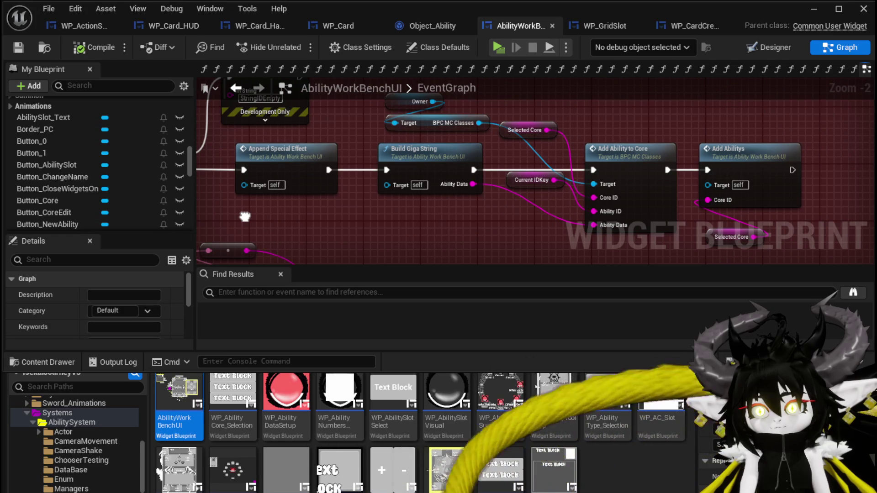
pyautogui.moveTo(245, 217)
pyautogui.mouseDown()
pyautogui.moveTo(383, 185)
pyautogui.moveTo(382, 139)
pyautogui.mouseUp()
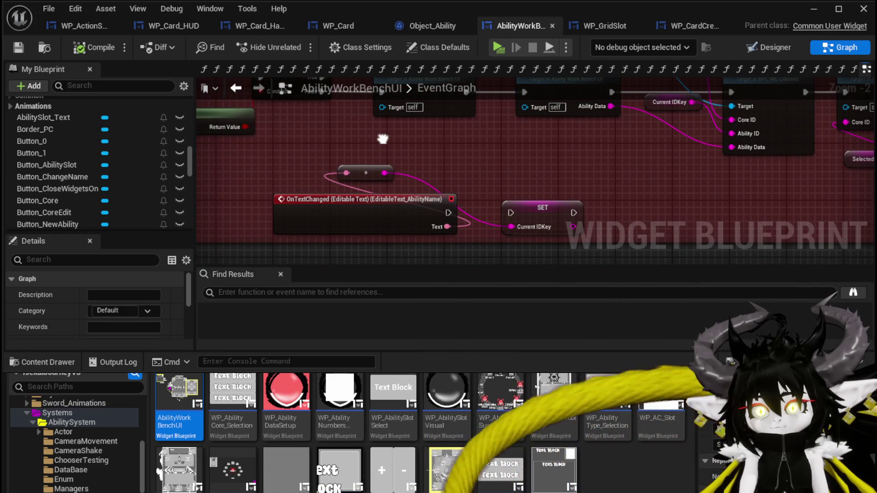
pyautogui.moveTo(382, 139)
pyautogui.mouseDown()
pyautogui.moveTo(375, 149)
pyautogui.moveTo(338, 146)
pyautogui.moveTo(532, 235)
pyautogui.mouseUp()
pyautogui.press('Delete')
pyautogui.click(91, 47)
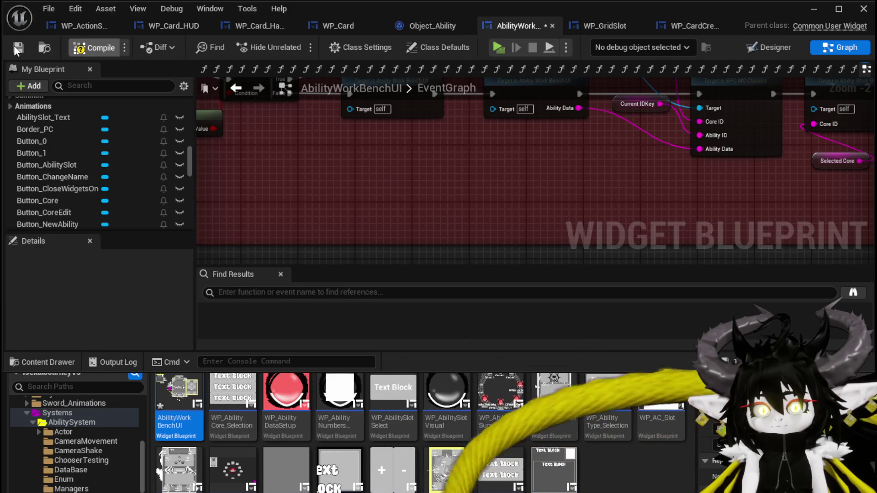
pyautogui.click(19, 47)
# Open the Append Special Effect function graph from the Branch chain
pyautogui.moveTo(379, 144)
pyautogui.mouseDown()
pyautogui.moveTo(367, 168)
pyautogui.moveTo(312, 216)
pyautogui.mouseUp()
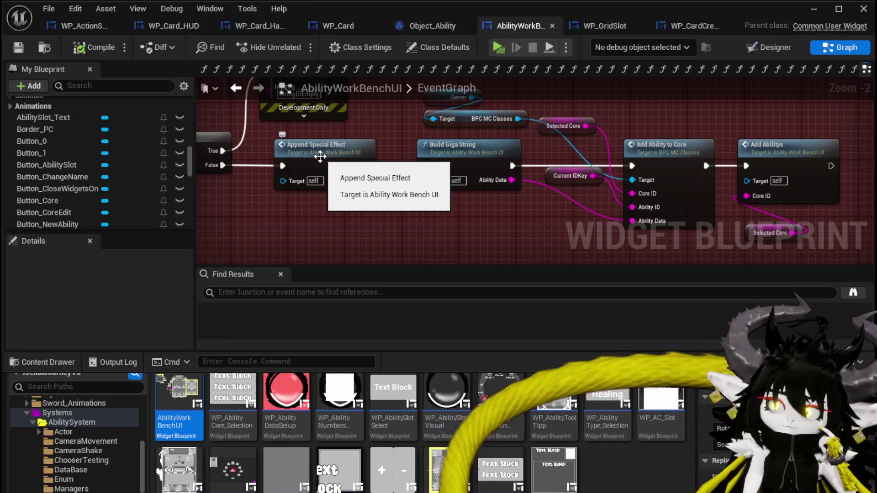
pyautogui.moveTo(320, 157)
pyautogui.mouseDown()
pyautogui.moveTo(697, 223)
pyautogui.moveTo(525, 215)
pyautogui.moveTo(425, 183)
pyautogui.mouseUp()
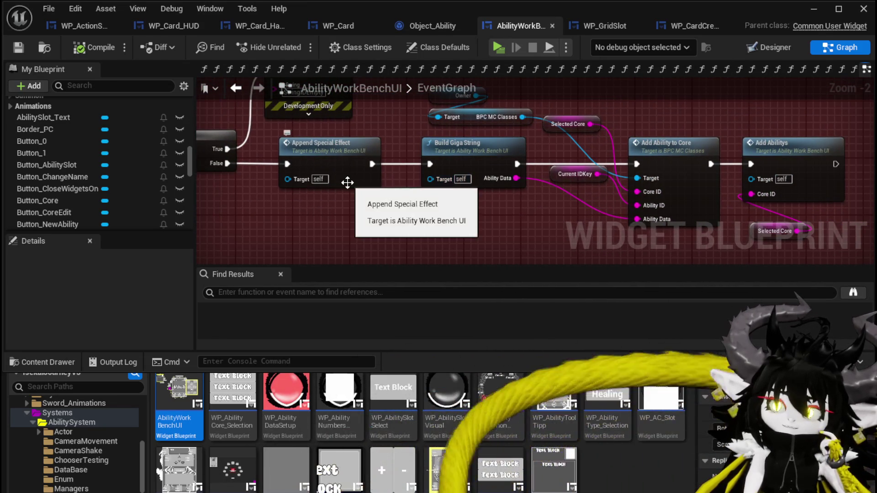
pyautogui.doubleClick(345, 174)
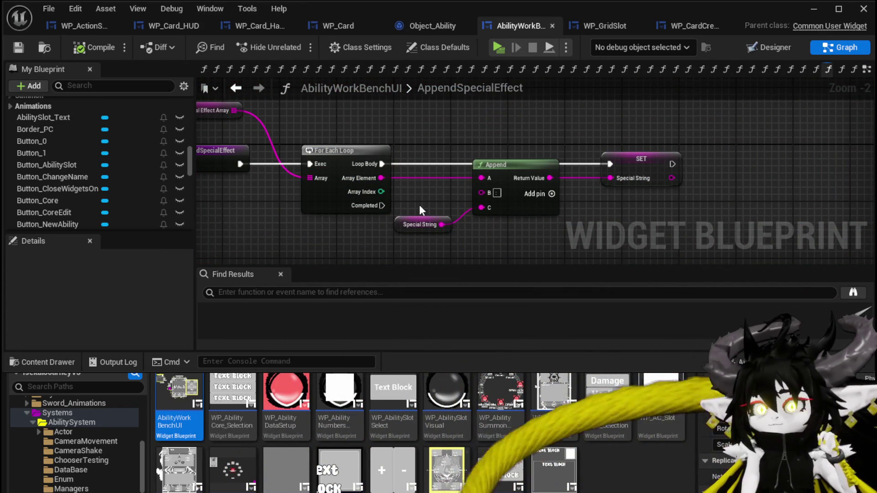
# Duplicate the SET Special String node in the AppendSpecialEffect graph
pyautogui.moveTo(420, 204); pyautogui.dragTo(436, 208)
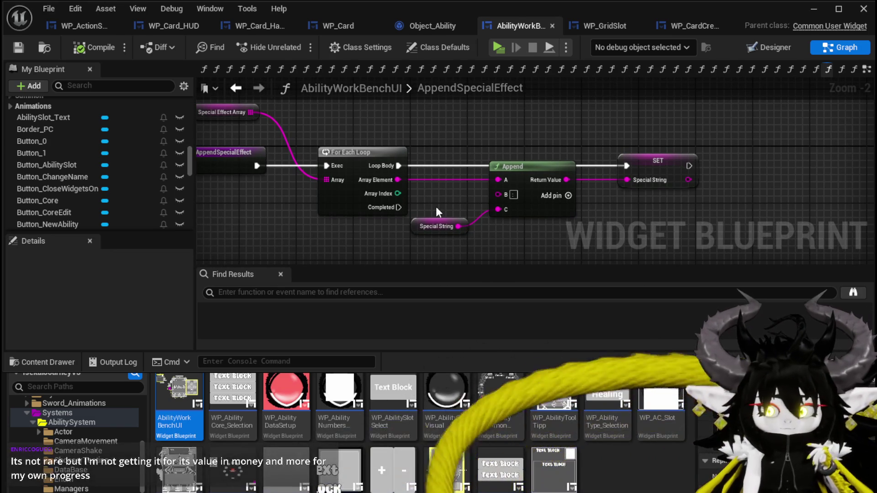
pyautogui.moveTo(435, 206); pyautogui.dragTo(530, 210)
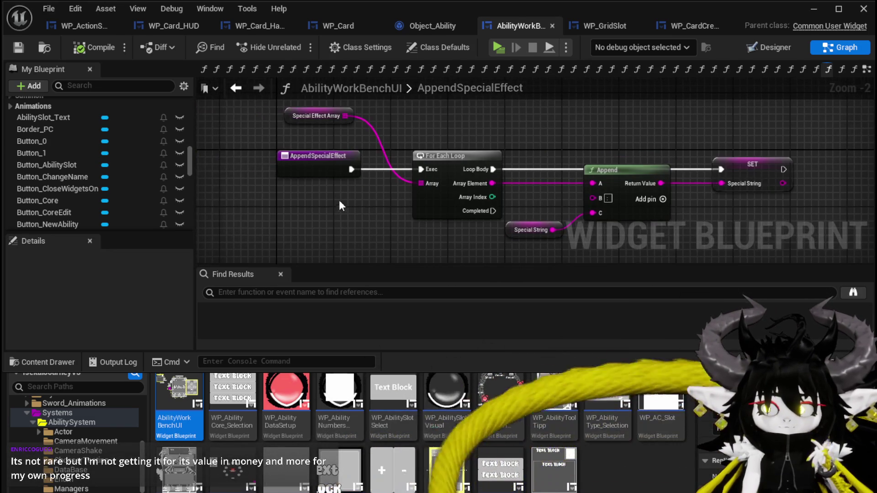
pyautogui.click(248, 169)
pyautogui.scroll(-3, 105, 187)
pyautogui.scroll(-10, 109, 186)
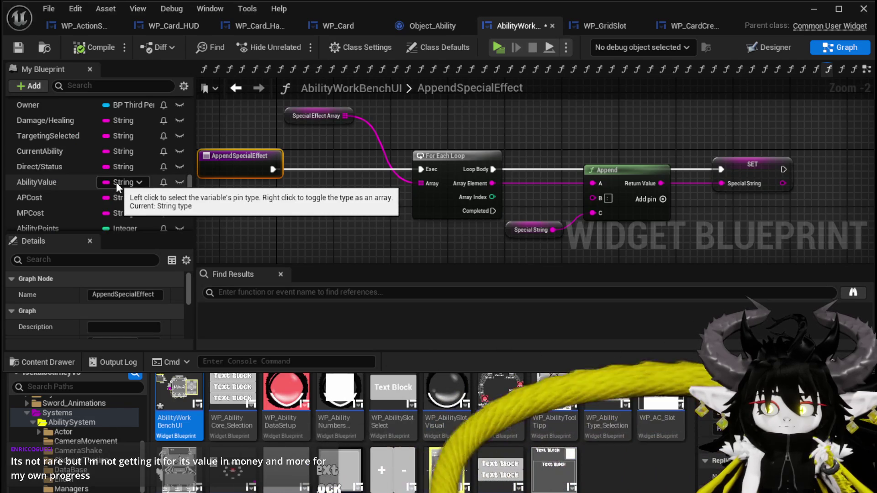
pyautogui.scroll(-5, 116, 182)
pyautogui.scroll(-3, 116, 182)
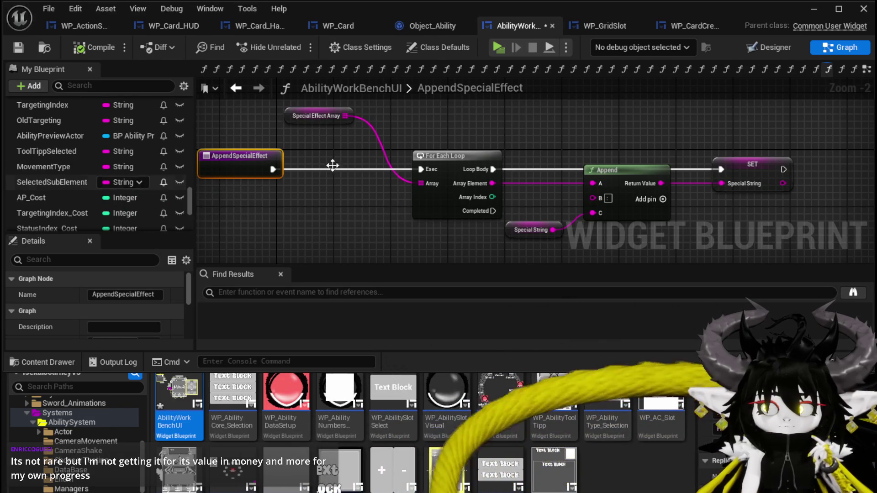
pyautogui.click(744, 185)
pyautogui.hotkey('ctrl', 'c')
pyautogui.hotkey('ctrl', 'v')
# Wire the empty SET Special String between the entry node and For Each Loop, then compile and save
pyautogui.moveTo(366, 196); pyautogui.dragTo(338, 171)
pyautogui.moveTo(275, 168); pyautogui.dragTo(315, 169)
pyautogui.moveTo(384, 169); pyautogui.dragTo(421, 170)
pyautogui.click(433, 141)
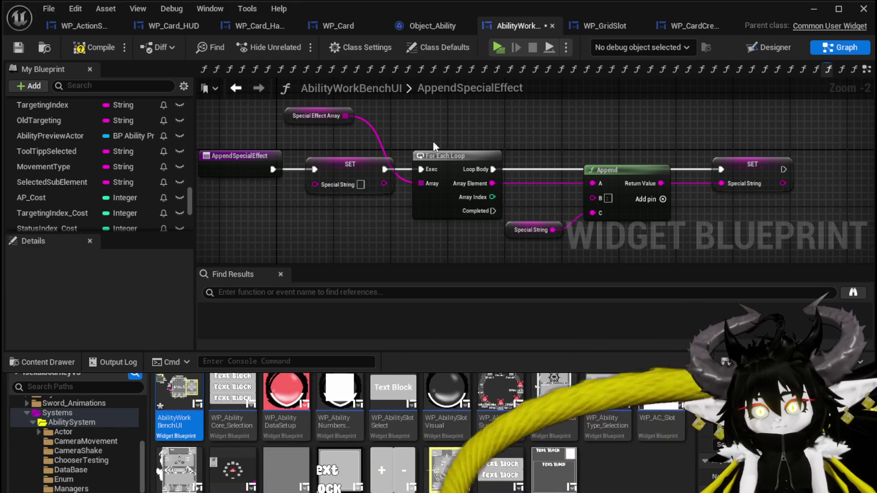
pyautogui.click(92, 43)
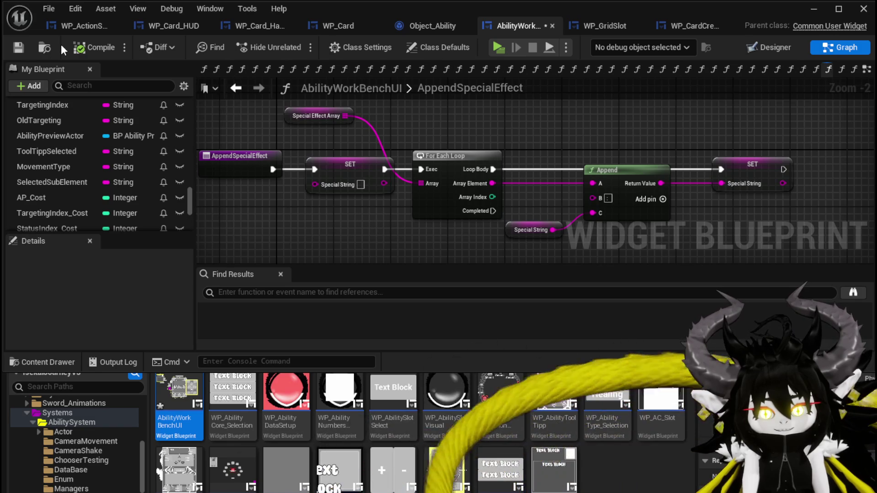
pyautogui.click(20, 47)
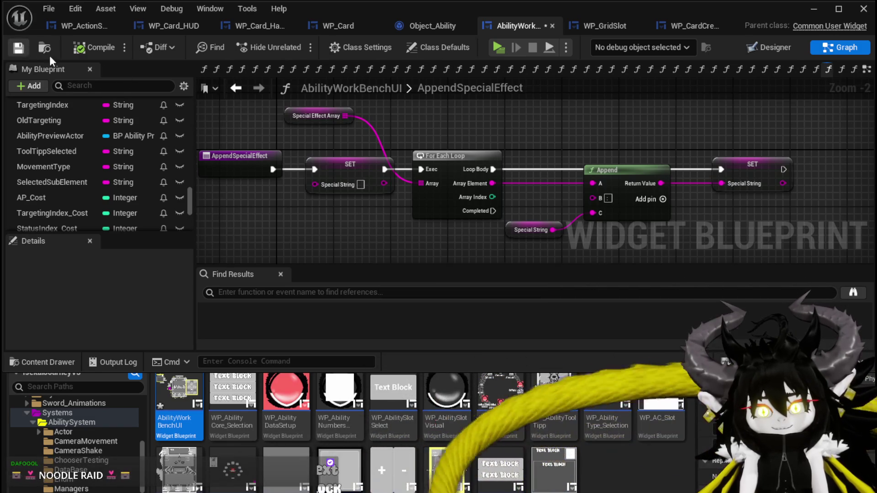
pyautogui.click(372, 138)
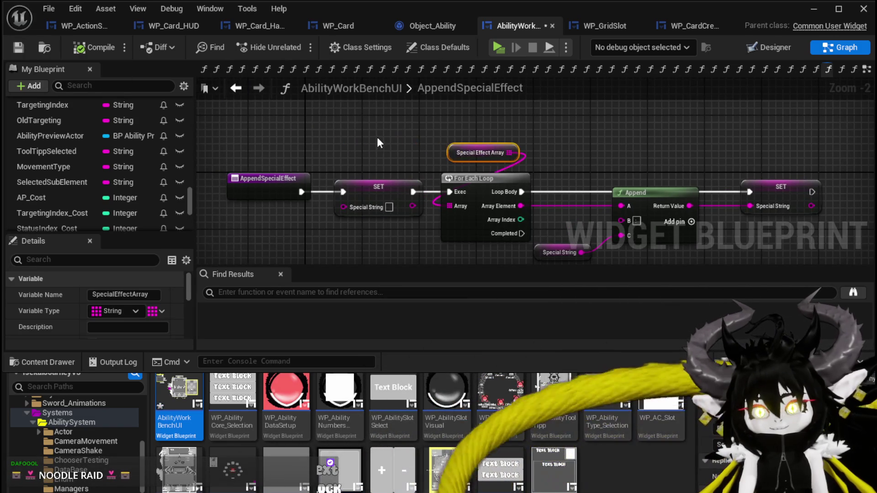
# Move the Special Effect Array node up and right, then save AbilityWorkBenchUI
pyautogui.moveTo(386, 141); pyautogui.dragTo(359, 132)
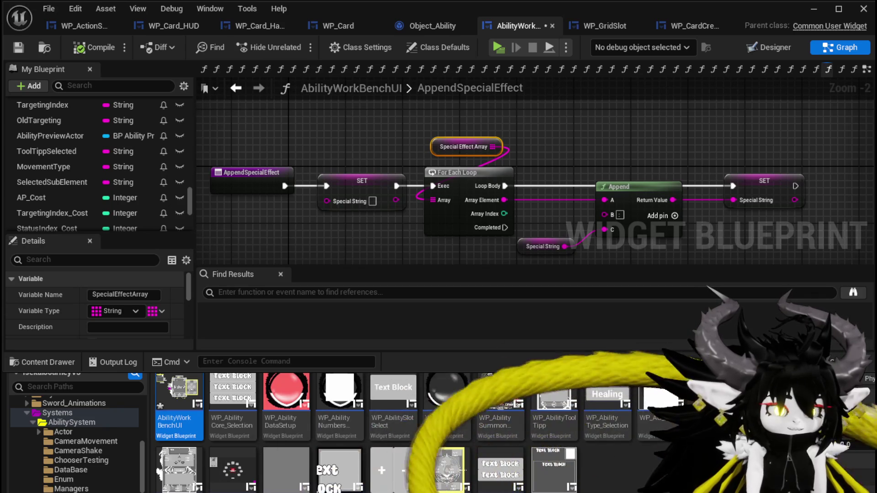
pyautogui.moveTo(270, 226); pyautogui.dragTo(264, 209)
pyautogui.moveTo(432, 132)
pyautogui.mouseDown()
pyautogui.moveTo(441, 120)
pyautogui.moveTo(454, 125)
pyautogui.mouseUp()
pyautogui.moveTo(338, 133); pyautogui.dragTo(329, 142)
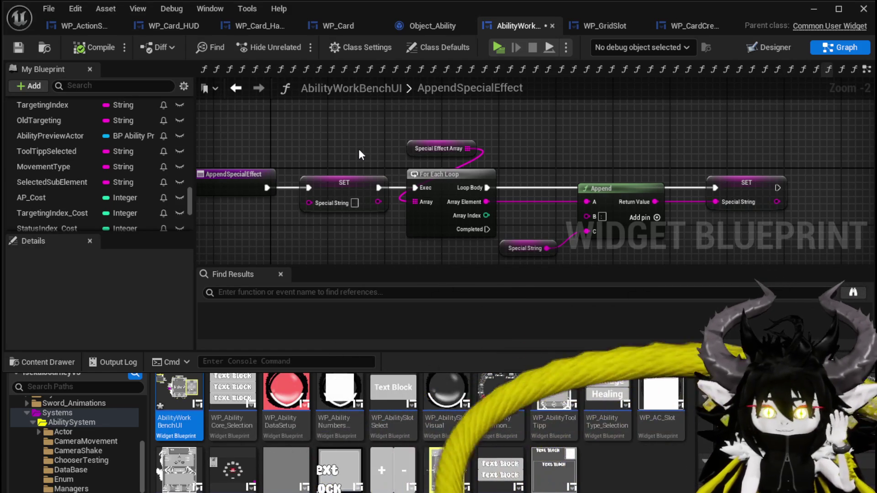
pyautogui.moveTo(358, 149); pyautogui.dragTo(329, 148)
pyautogui.click(412, 147)
pyautogui.click(500, 147)
pyautogui.click(46, 49)
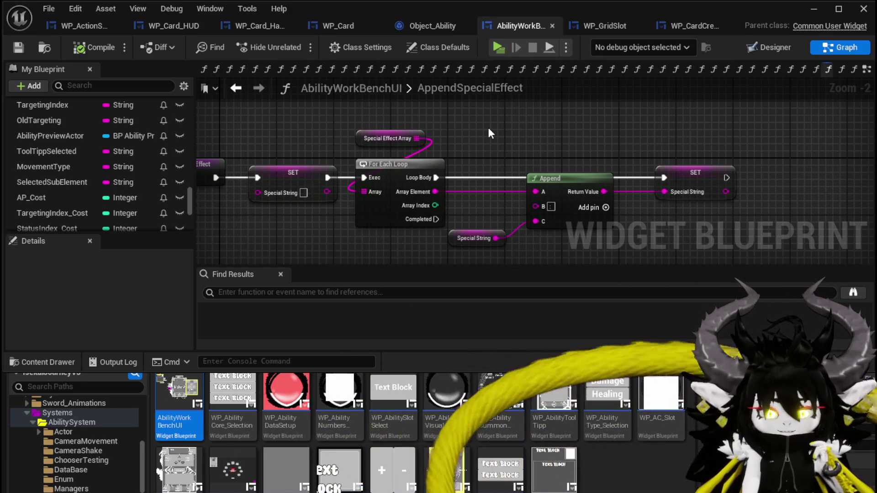
pyautogui.scroll(5, 137, 146)
pyautogui.scroll(6, 150, 146)
pyautogui.scroll(-2, 150, 146)
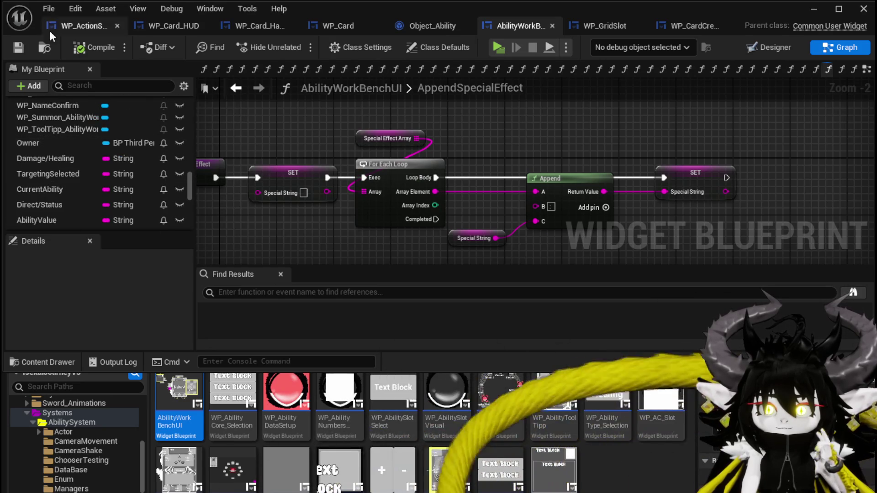
# Start a play preview, run into a slime and accept the X/O battle prompt
pyautogui.click(824, 9)
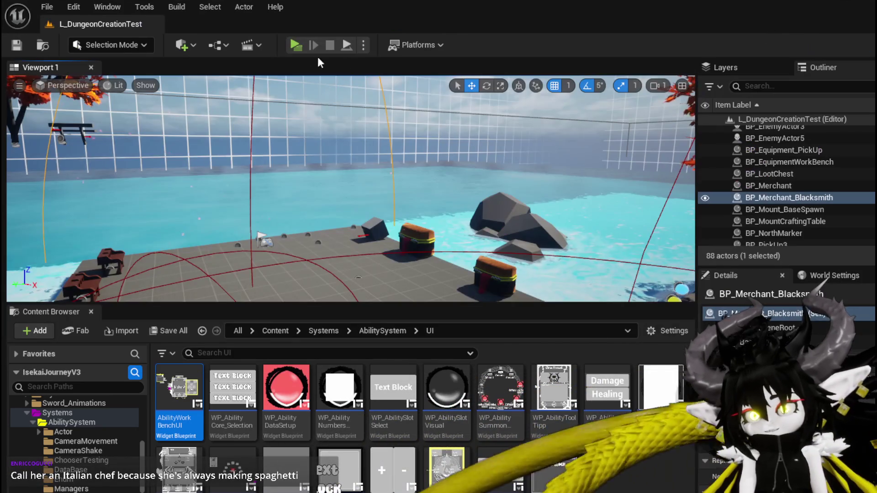
pyautogui.click(289, 44)
pyautogui.press('w')
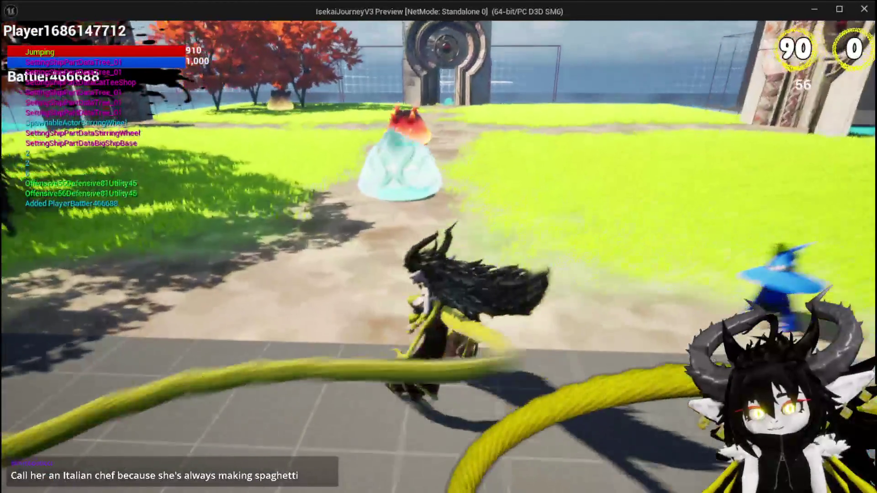
pyautogui.press('space')
pyautogui.press('w')
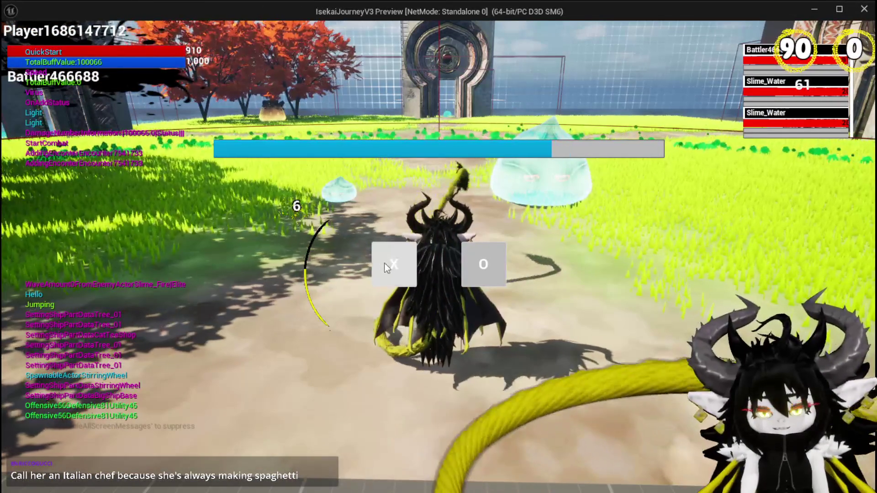
pyautogui.click(385, 265)
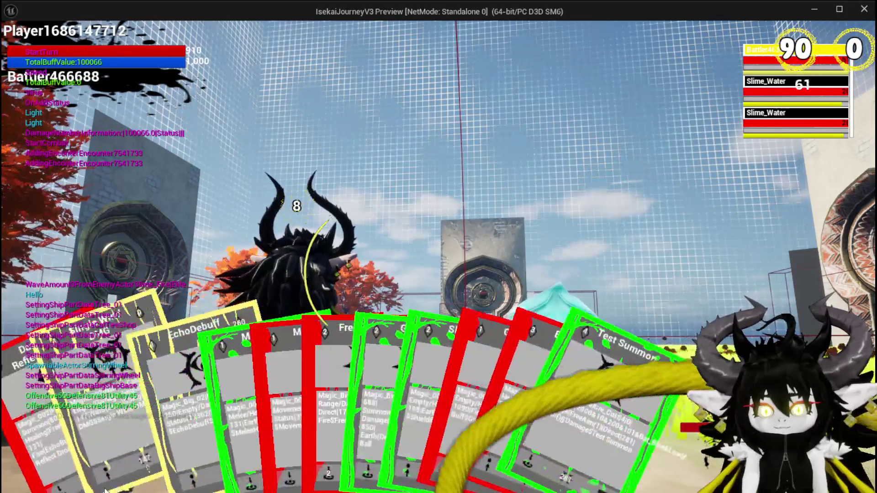
# Cast the Damage Reflect Drone and Free AIM Fire cards at the slimes
pyautogui.click(59, 455)
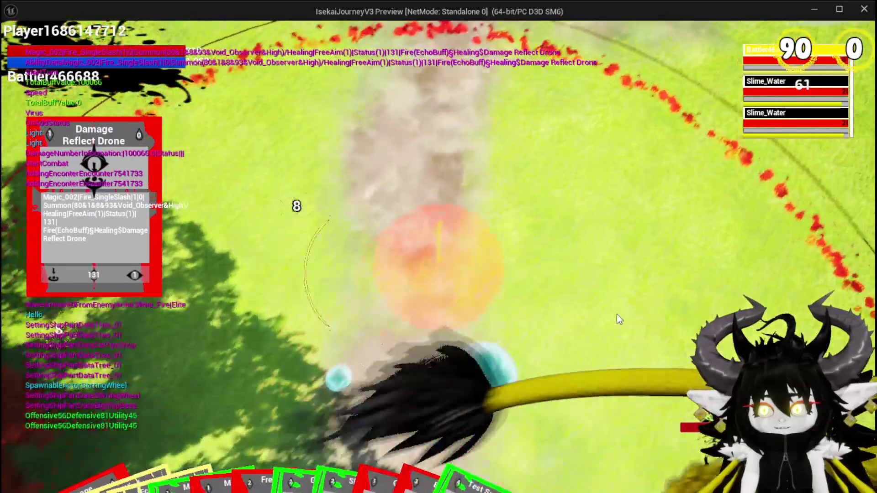
pyautogui.click(619, 318)
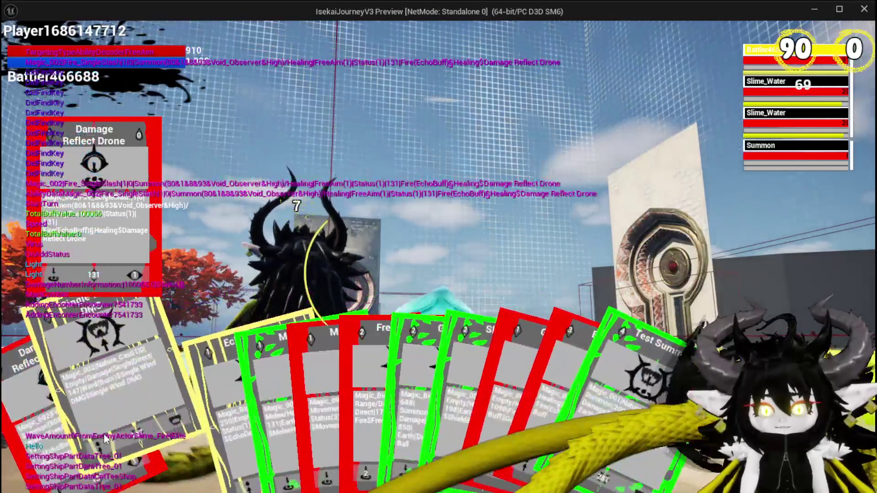
pyautogui.click(418, 366)
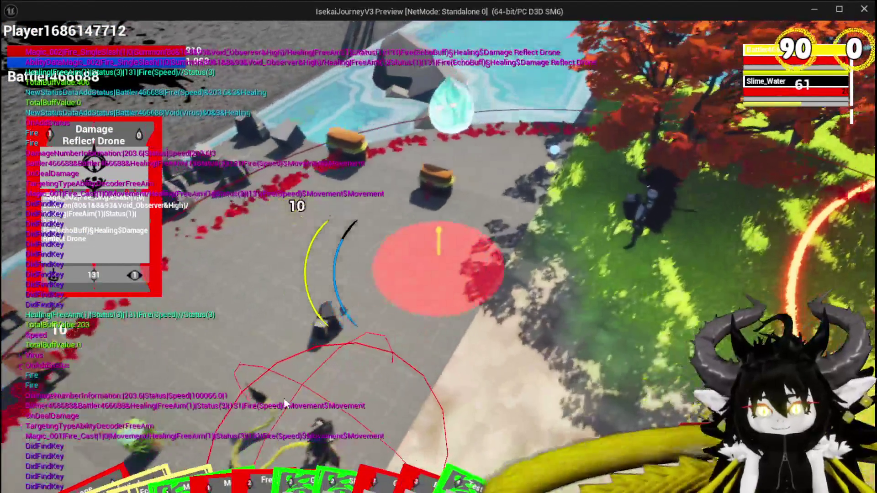
pyautogui.moveTo(311, 418)
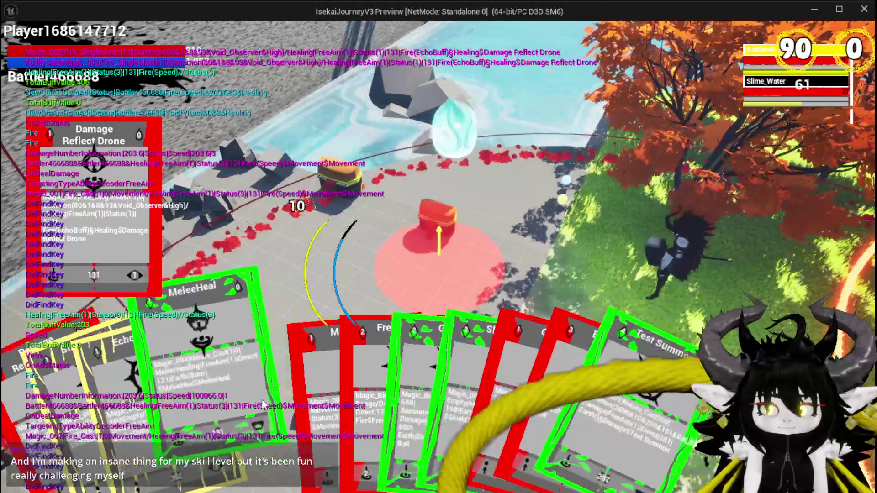
pyautogui.click(255, 393)
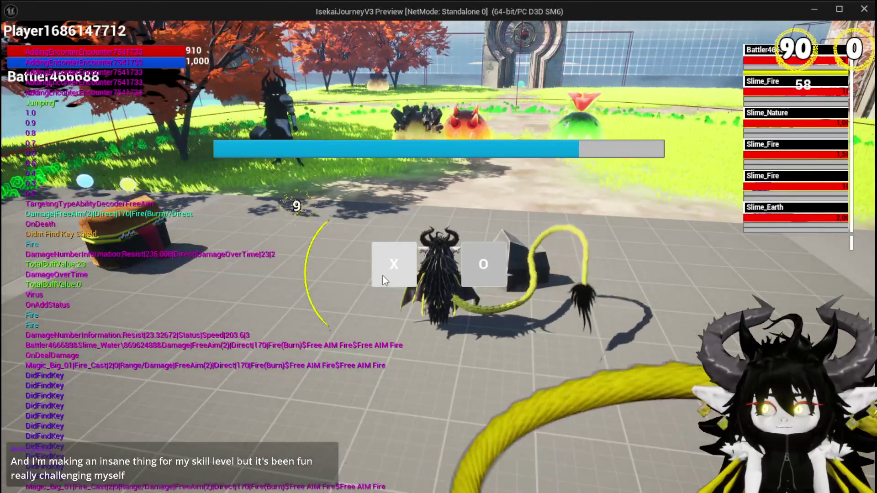
# Continue the battle by casting Giga Ball and Echo Buff
pyautogui.click(383, 280)
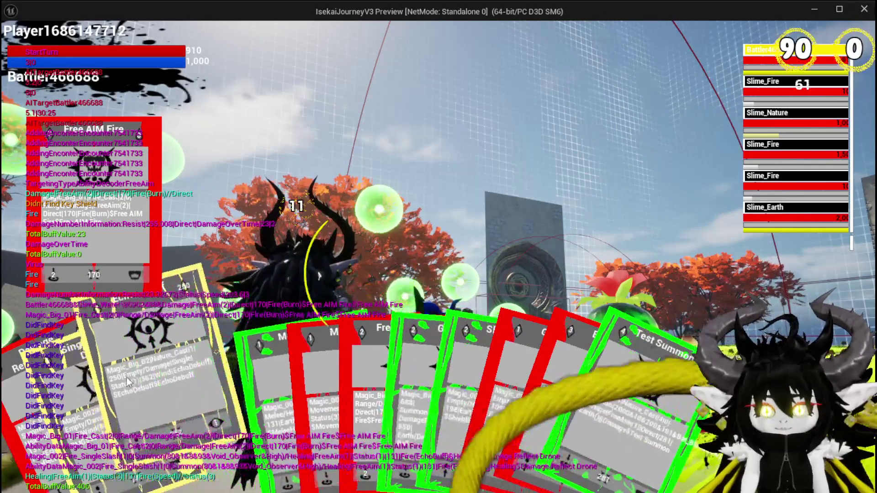
pyautogui.click(397, 384)
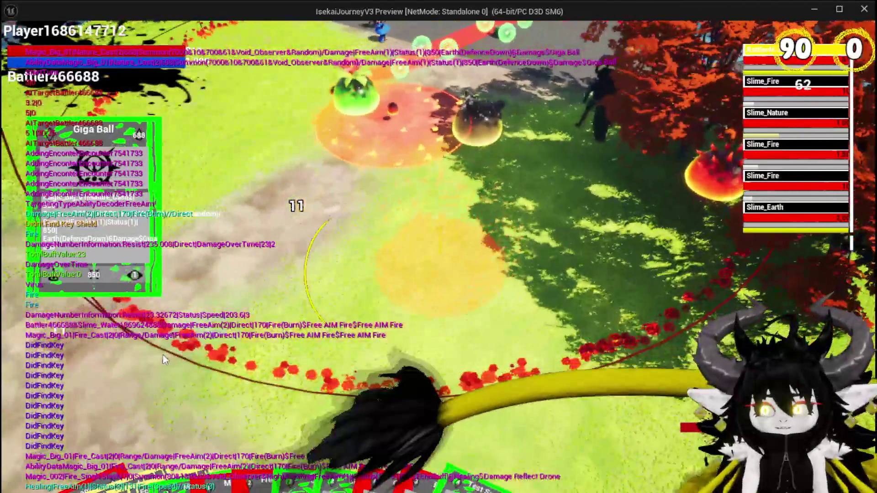
pyautogui.click(163, 355)
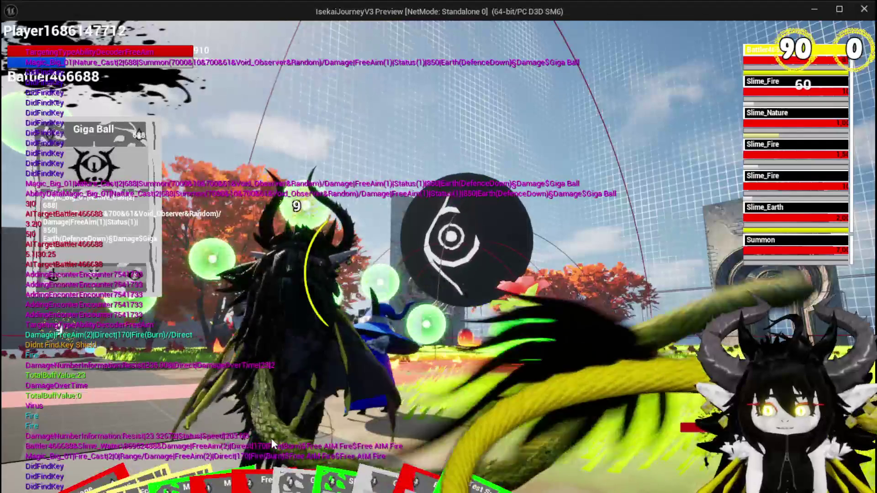
pyautogui.moveTo(271, 436)
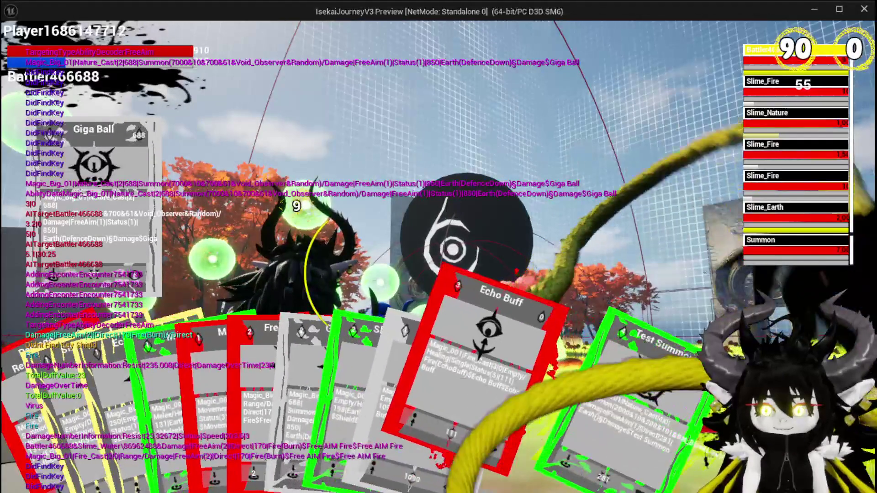
pyautogui.click(502, 388)
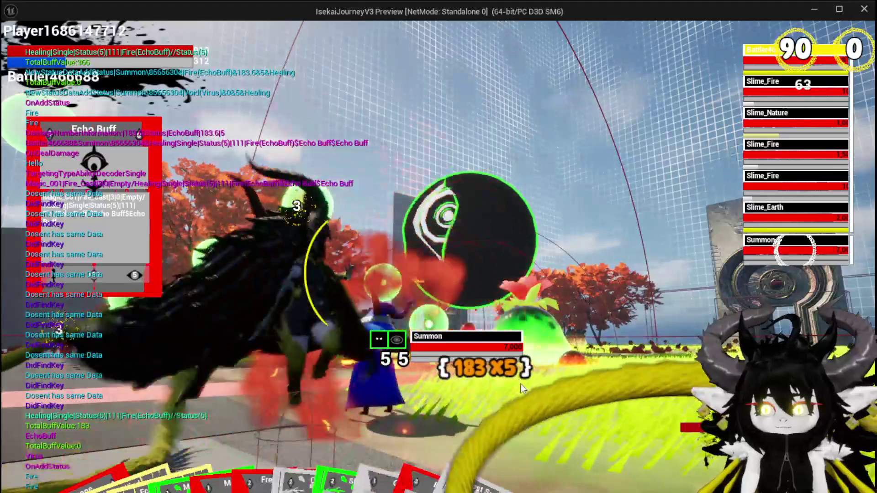
# Close the game preview and save the level
pyautogui.press('space')
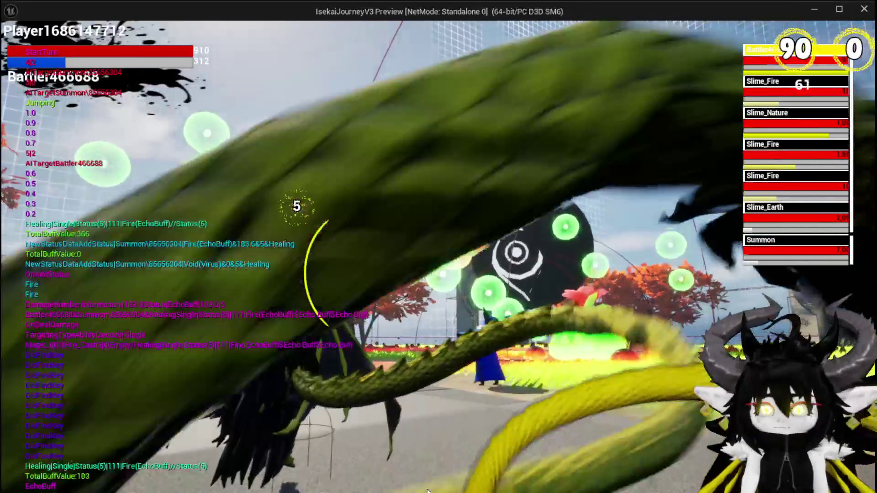
pyautogui.press('Escape')
pyautogui.click(24, 48)
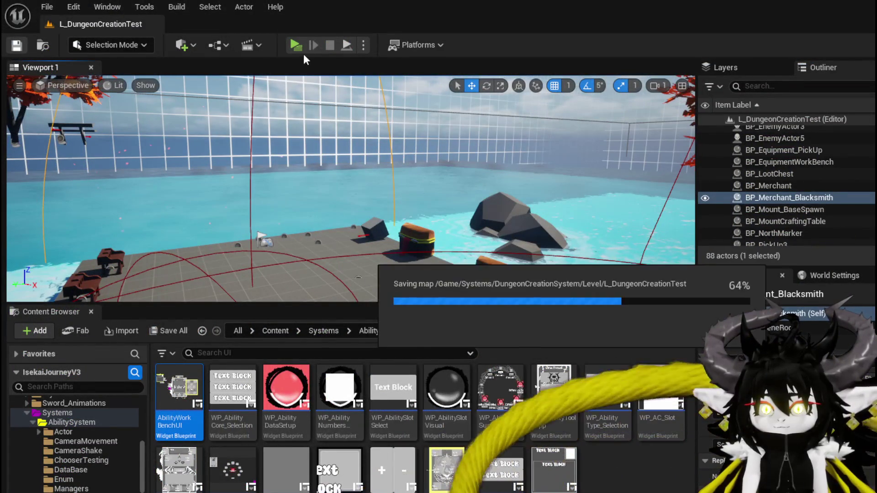
# Launch a new play session and open the EchoDebuff card at the workbench
pyautogui.click(294, 45)
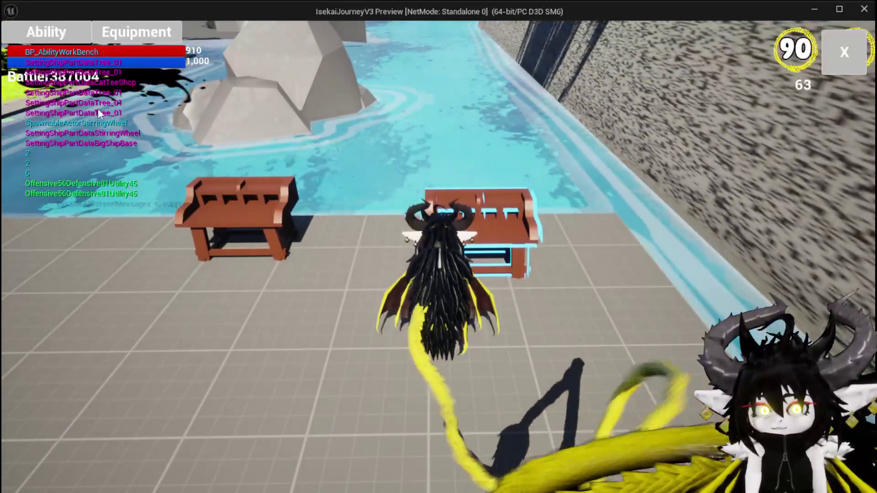
pyautogui.click(49, 40)
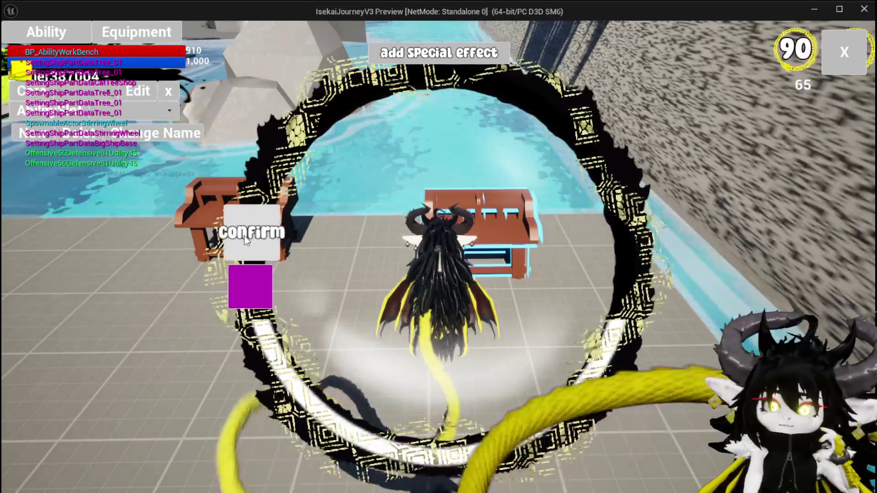
pyautogui.click(108, 118)
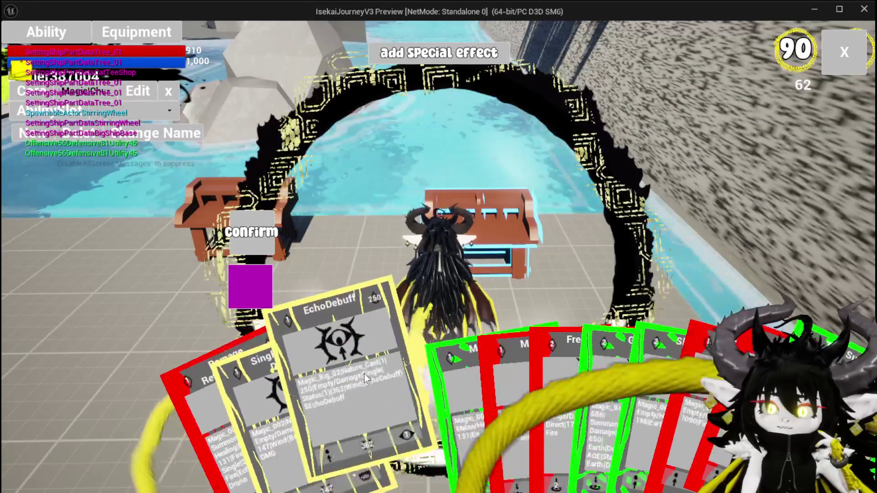
pyautogui.click(364, 374)
# Try the Water, Wind and Void elements on EchoDebuff, settling on Water
pyautogui.click(416, 267)
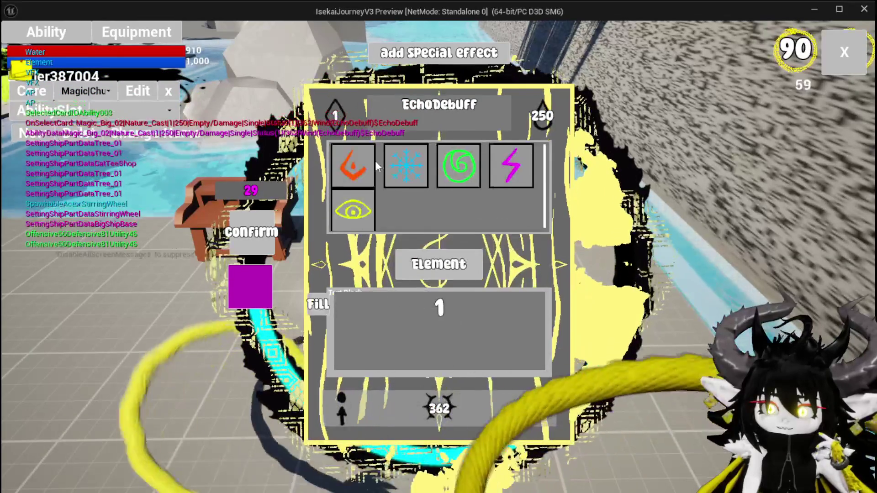
pyautogui.click(422, 170)
pyautogui.click(446, 262)
pyautogui.click(513, 165)
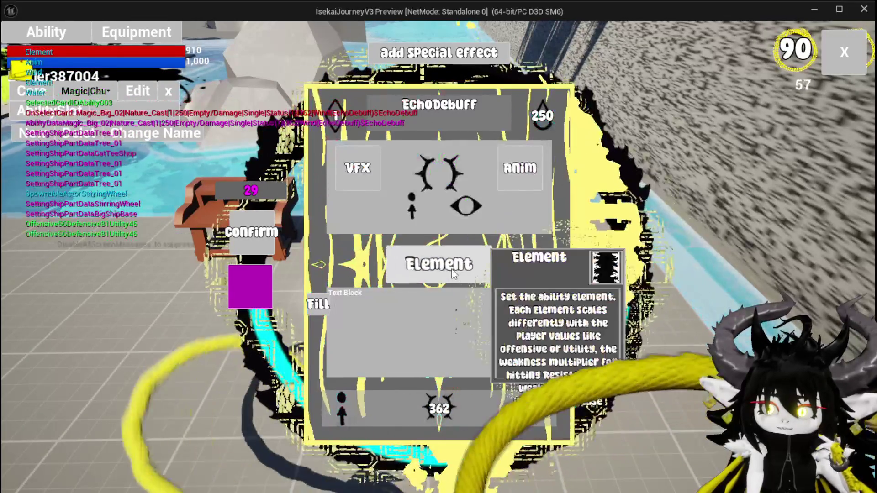
pyautogui.click(425, 264)
pyautogui.click(353, 206)
pyautogui.click(428, 269)
pyautogui.click(417, 168)
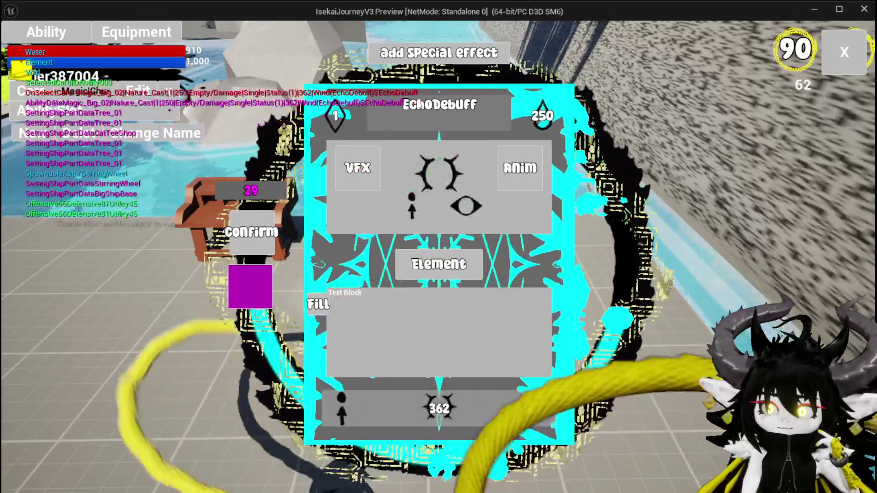
# Raise the EchoDebuff ability value from 362 to 390
pyautogui.click(341, 116)
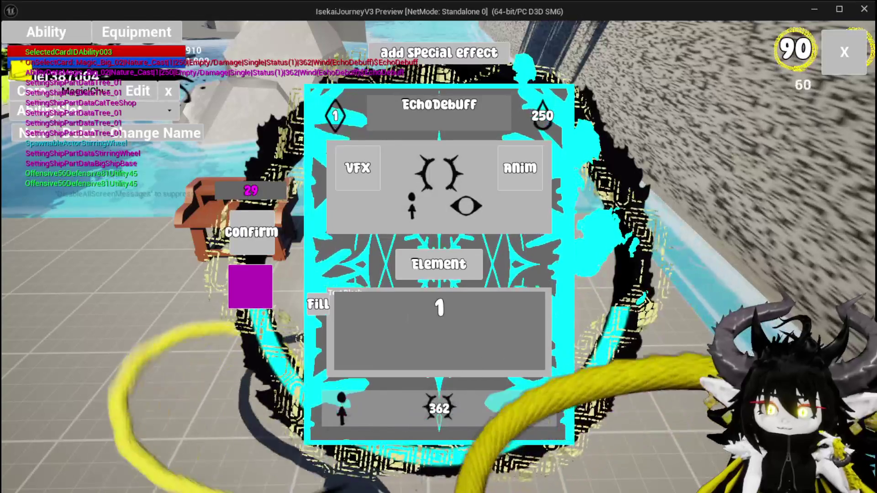
pyautogui.click(437, 410)
pyautogui.click(325, 306)
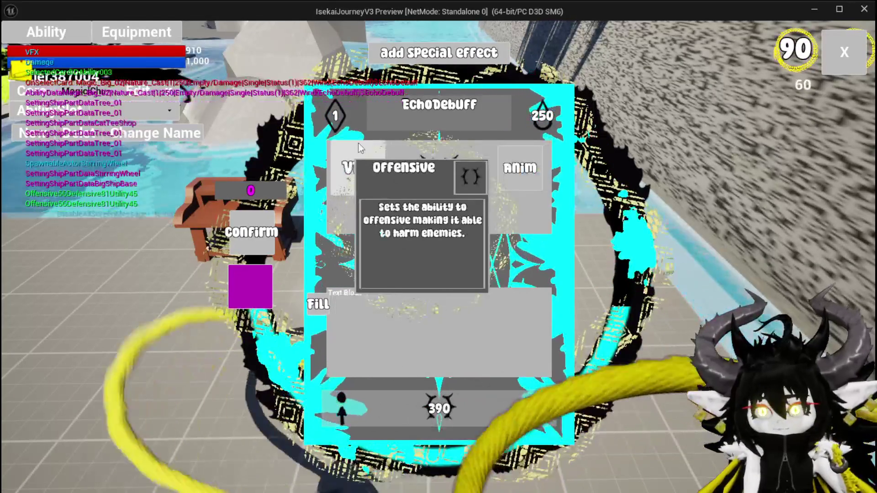
pyautogui.click(409, 203)
pyautogui.write('2')
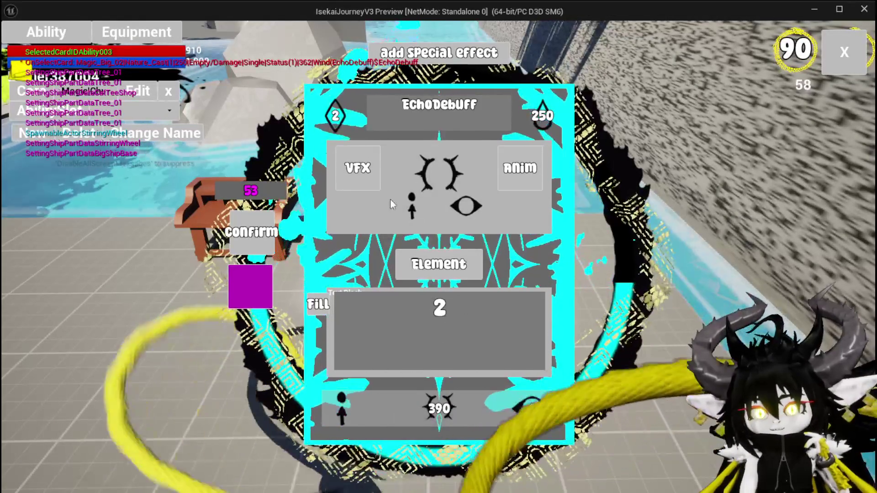
# Set EchoDebuff targeting to Bounce, close the card editor and fly over the lawn
pyautogui.click(342, 411)
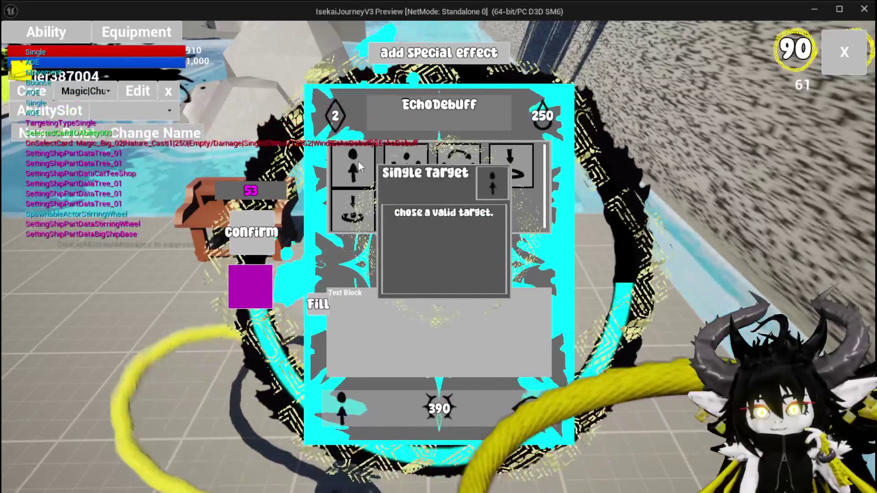
pyautogui.click(457, 162)
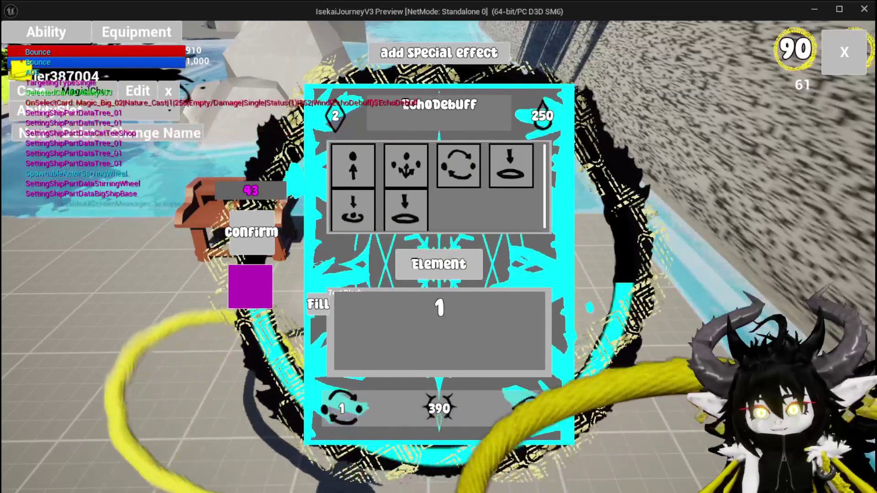
pyautogui.press('Return')
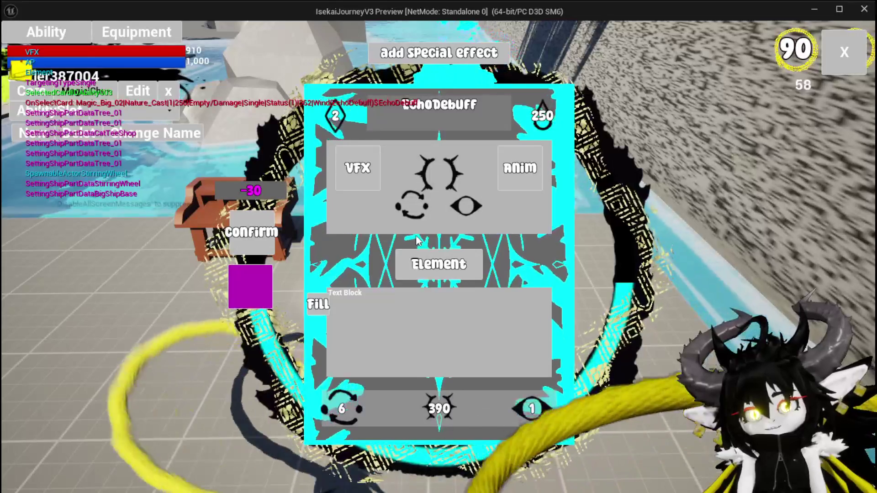
pyautogui.click(357, 167)
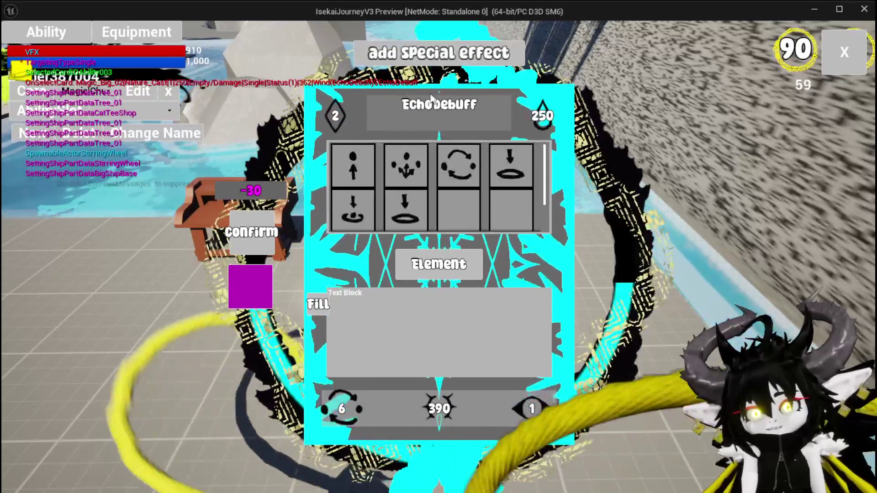
pyautogui.click(837, 49)
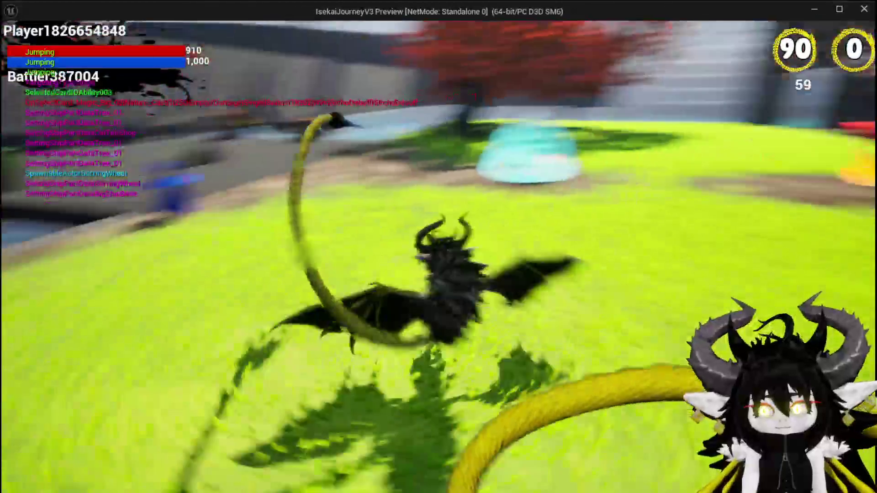
pyautogui.press('space')
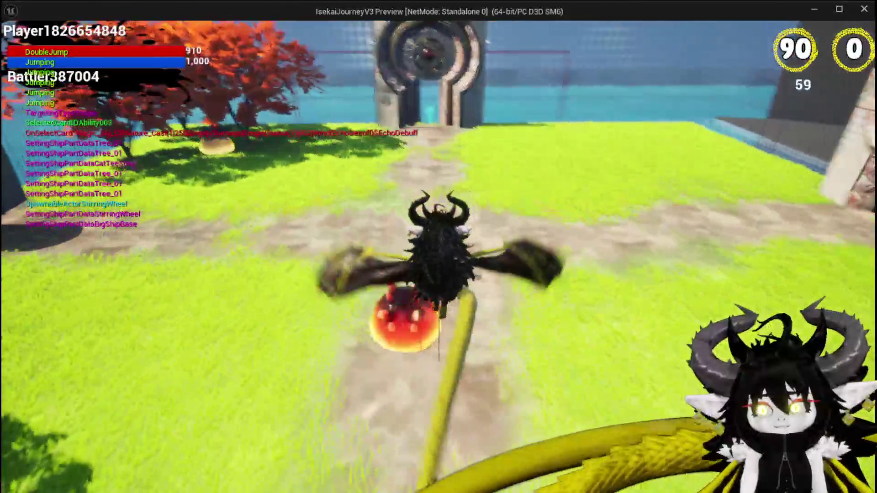
pyautogui.press('space')
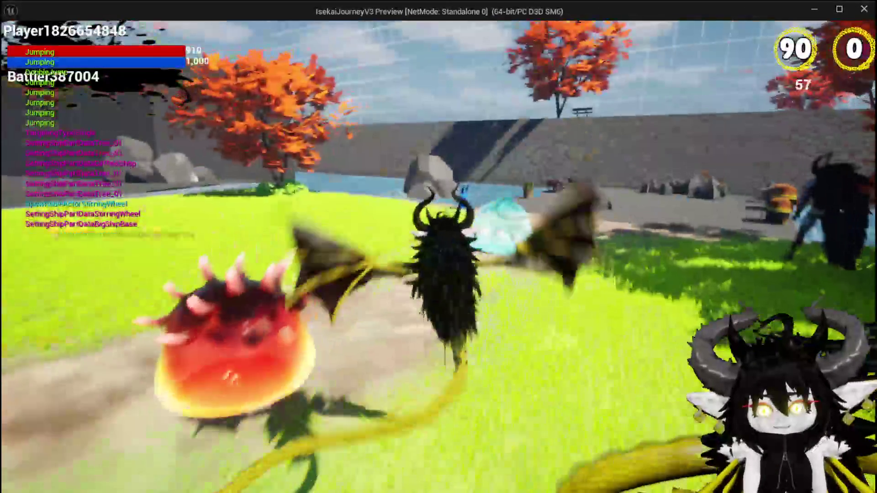
pyautogui.press('space')
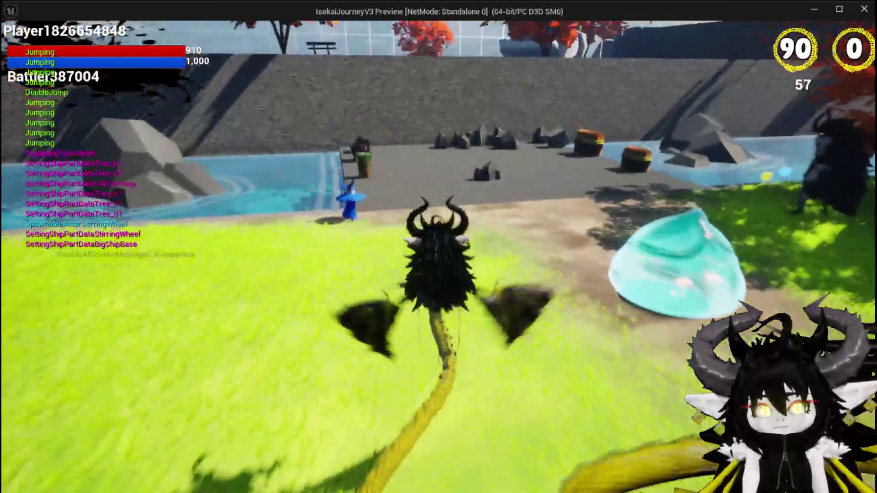
pyautogui.press('space')
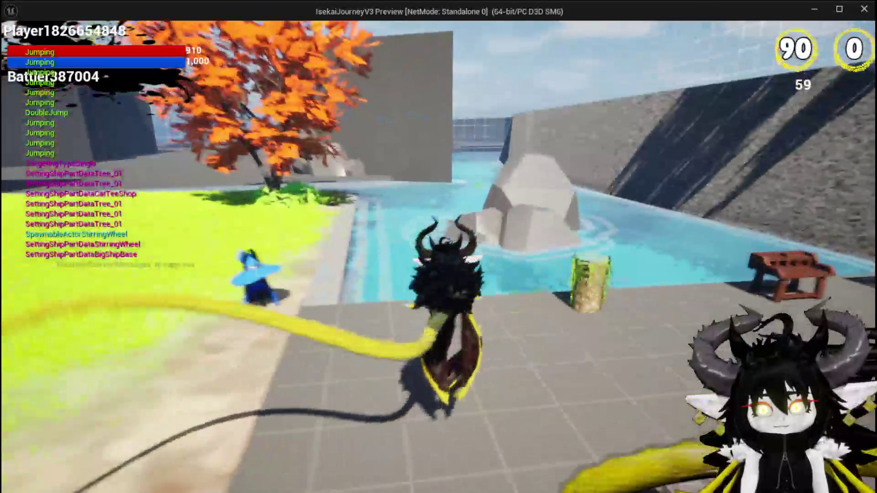
pyautogui.press('space')
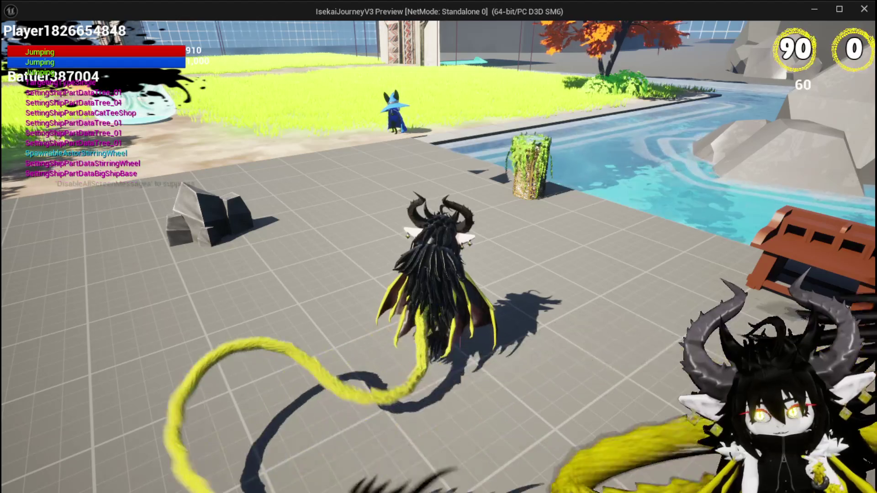
pyautogui.press('w')
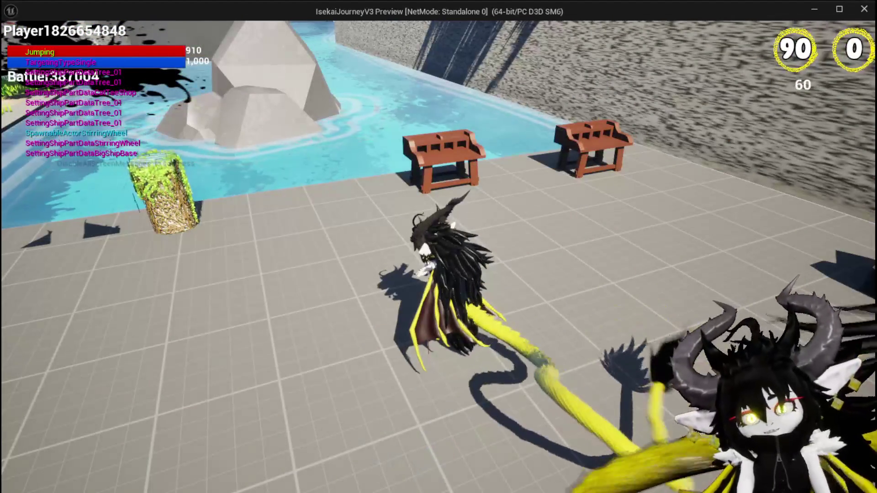
pyautogui.press('e')
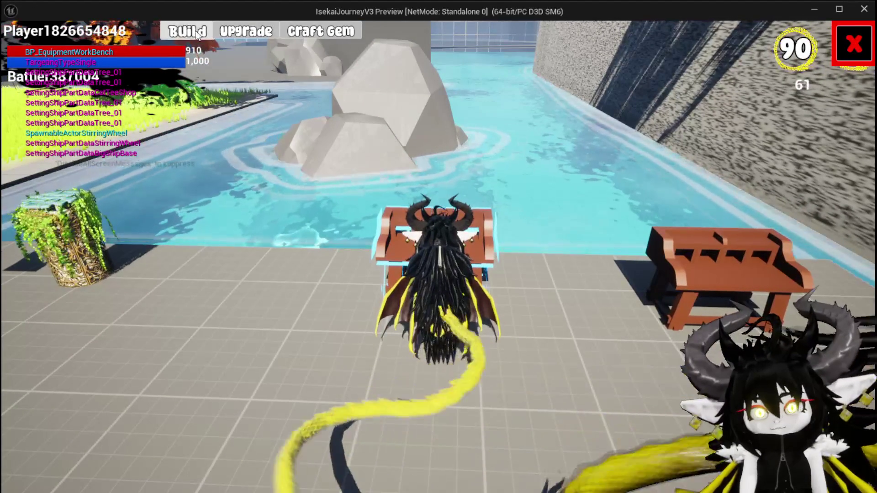
pyautogui.click(187, 31)
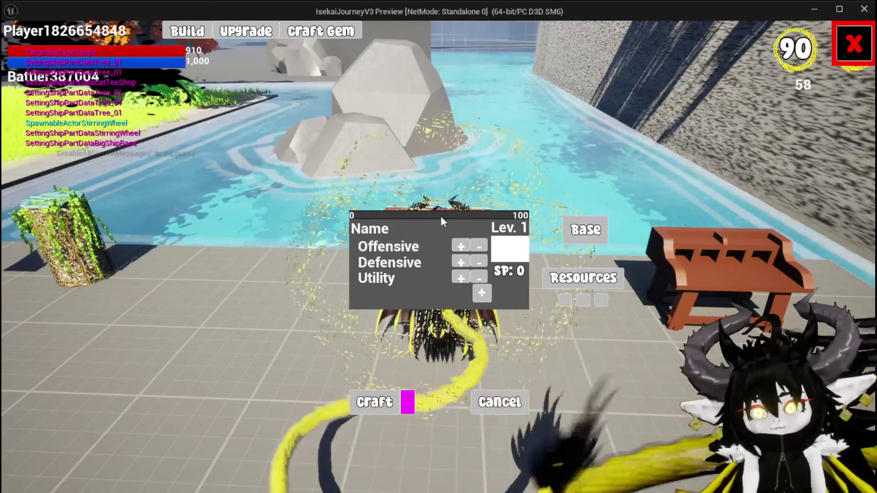
pyautogui.click(573, 239)
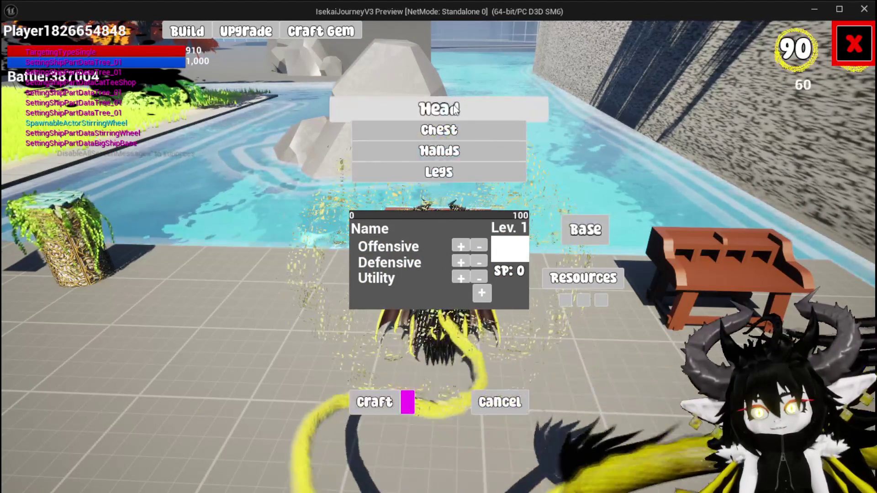
pyautogui.click(550, 135)
pyautogui.click(574, 277)
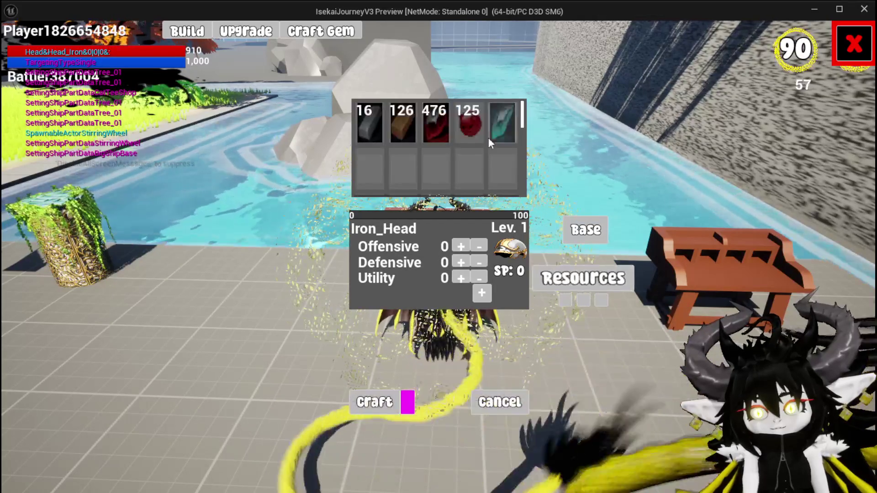
pyautogui.click(497, 123)
pyautogui.click(463, 122)
pyautogui.click(416, 124)
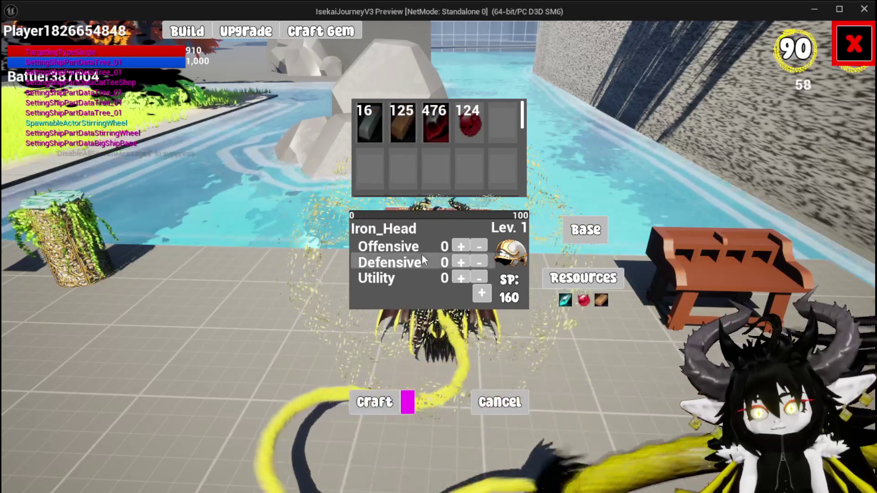
pyautogui.click(484, 293)
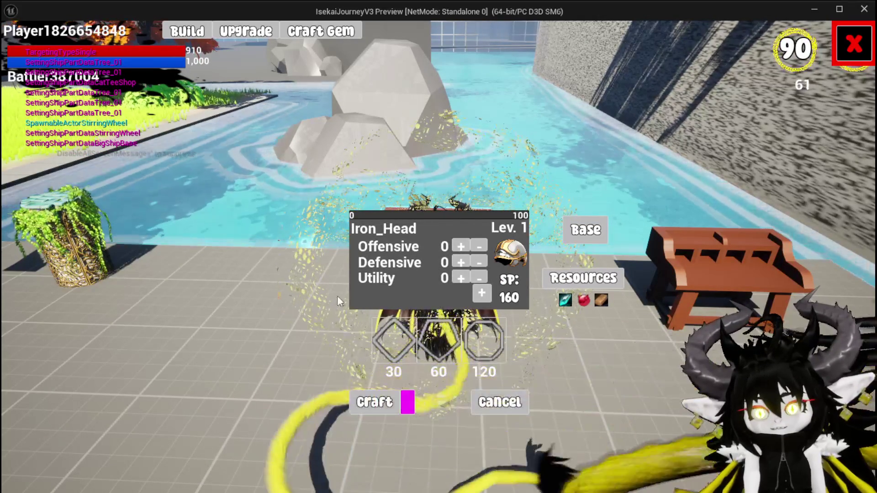
pyautogui.click(250, 32)
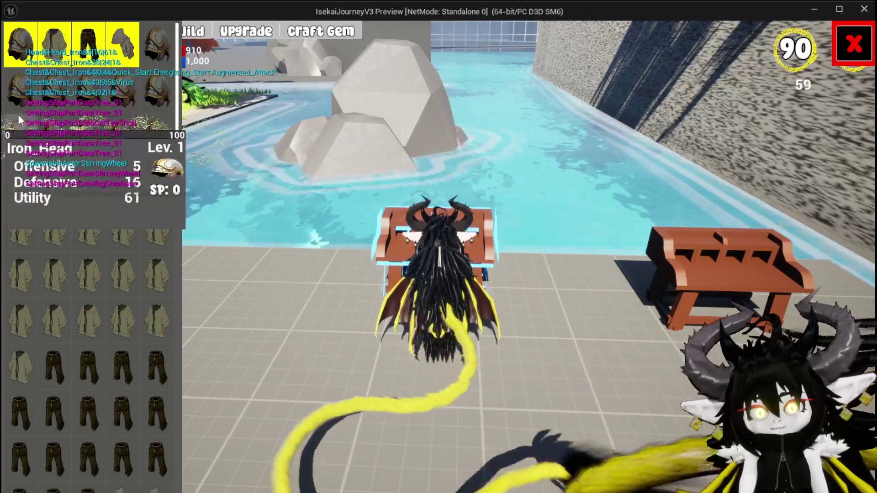
pyautogui.moveTo(88, 47)
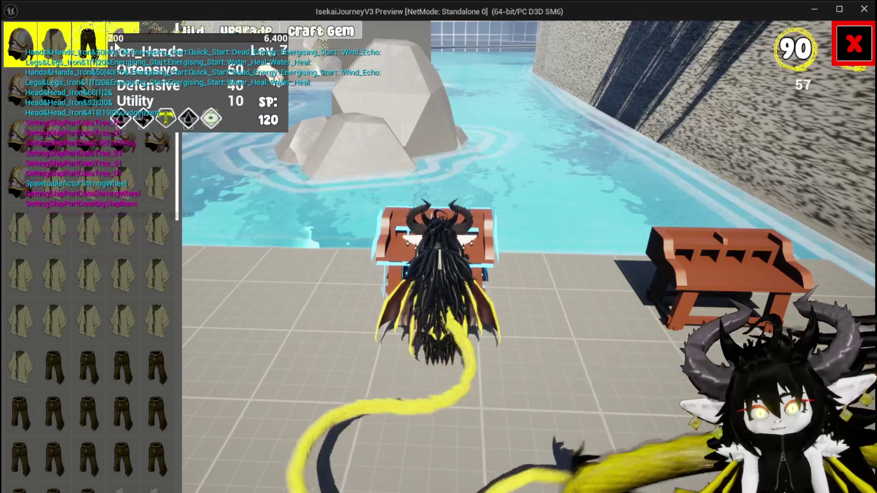
pyautogui.click(121, 44)
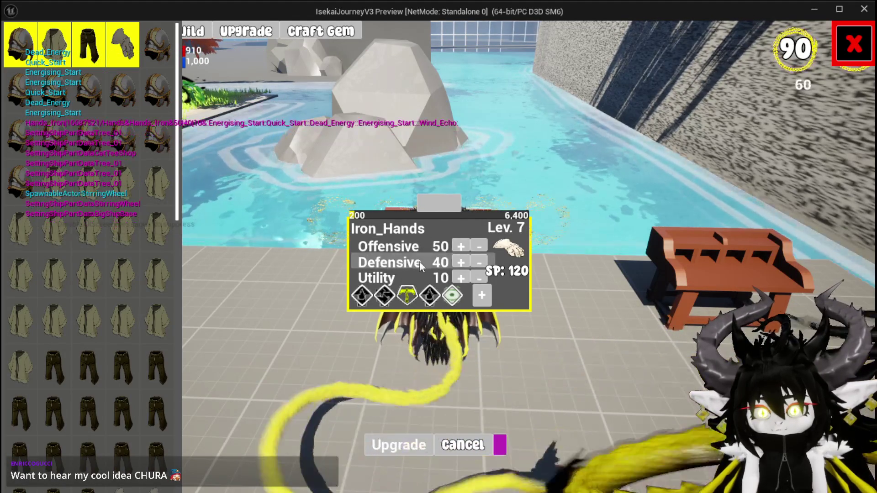
pyautogui.click(857, 54)
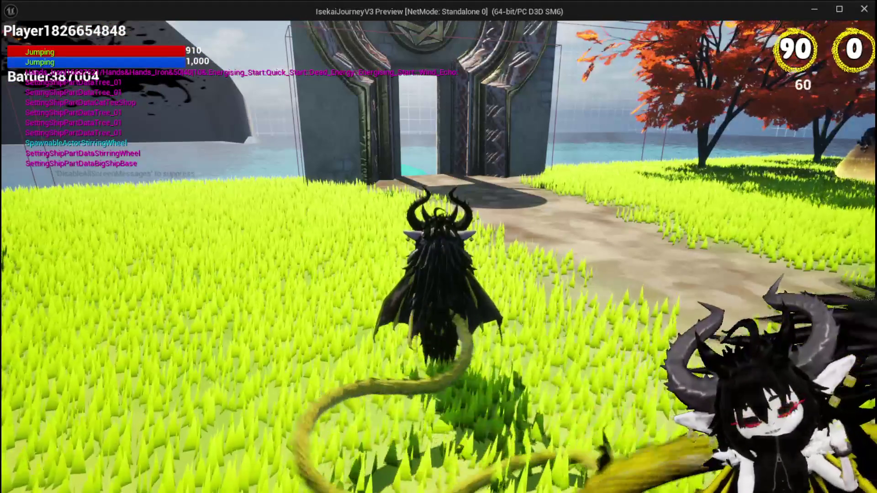
# Run out through the stone gate, picking the TrainStation1 and BountyBoard build options
pyautogui.press('w')
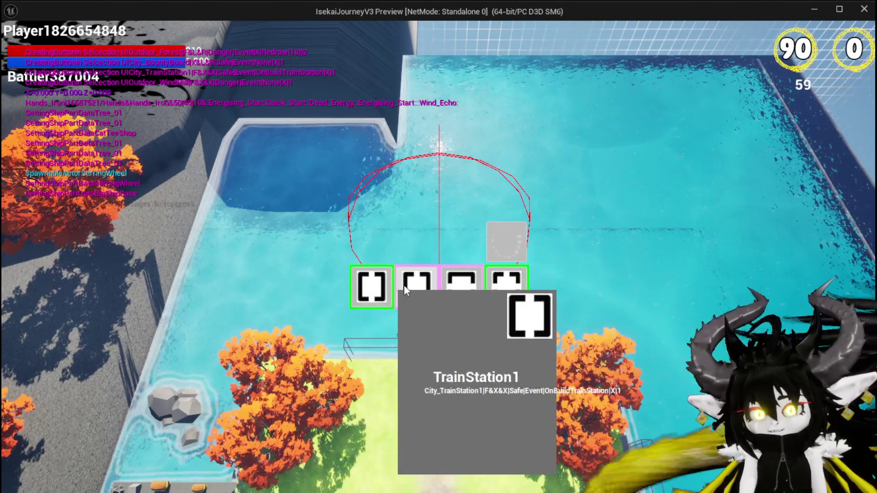
pyautogui.click(435, 284)
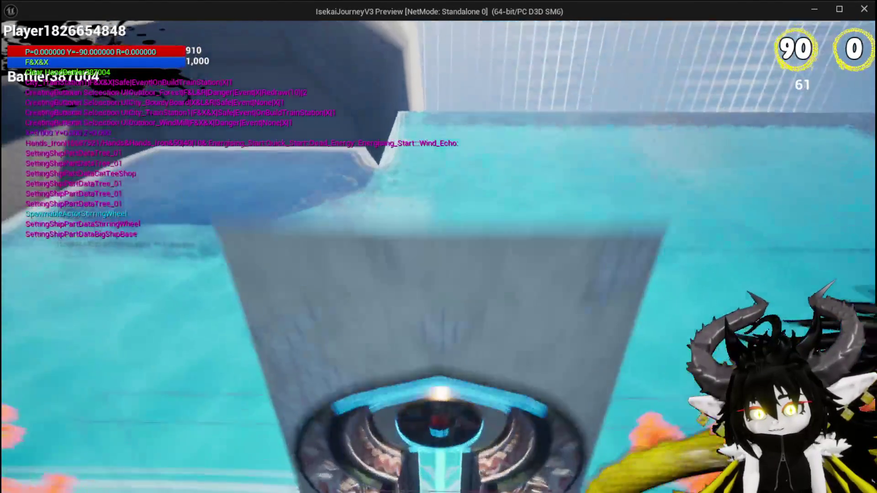
pyautogui.press('w')
pyautogui.press('space')
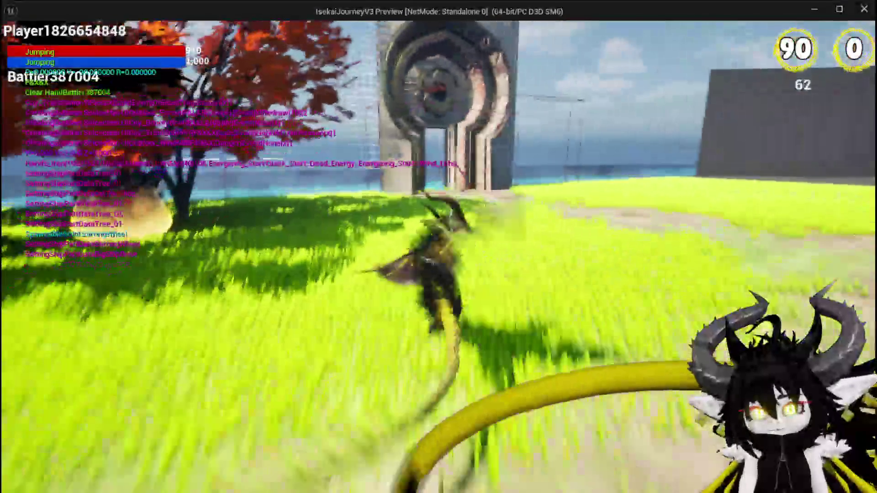
pyautogui.press('space')
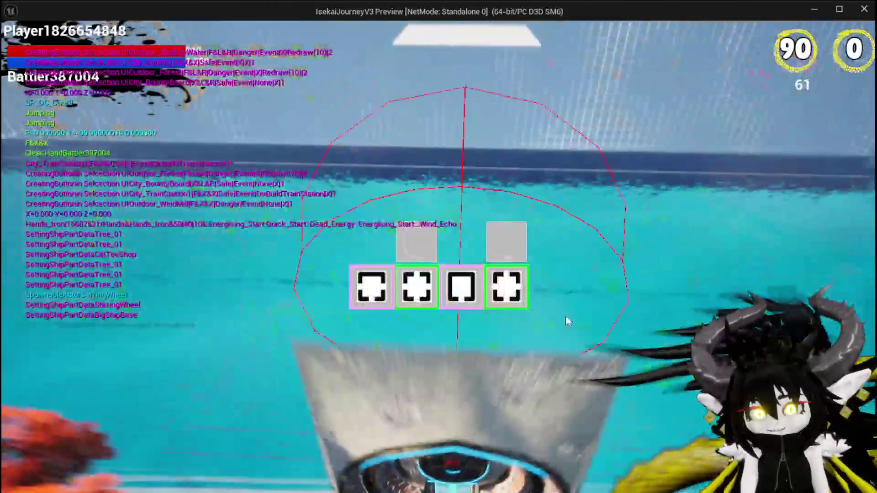
pyautogui.moveTo(435, 284)
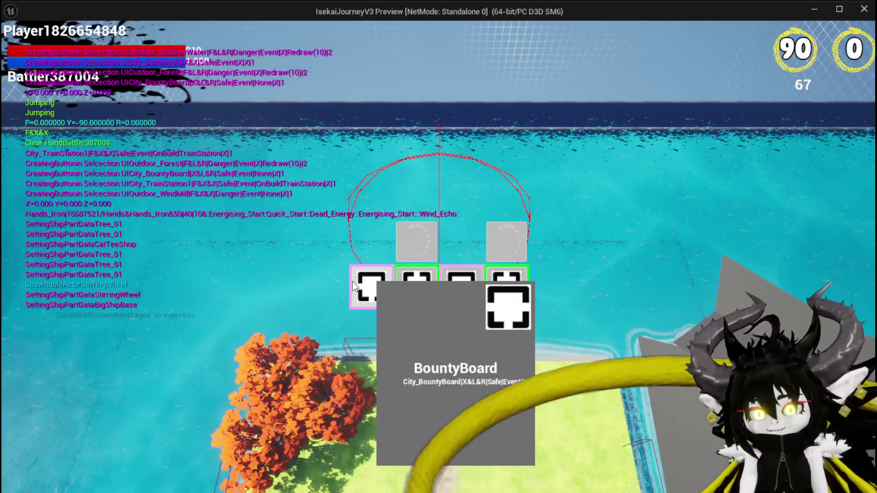
pyautogui.click(352, 281)
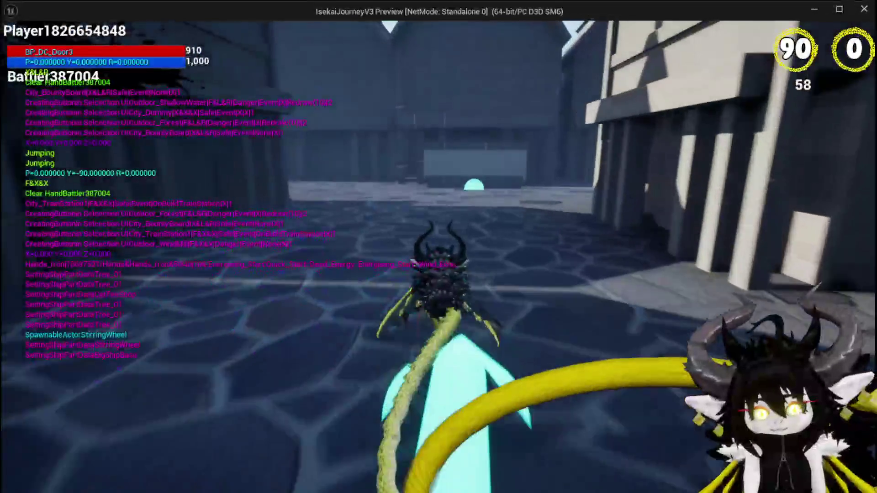
# Head through the corridor to the water area, choose Smithy, and dismiss the Need some armor? dialog
pyautogui.press('space')
pyautogui.press('w')
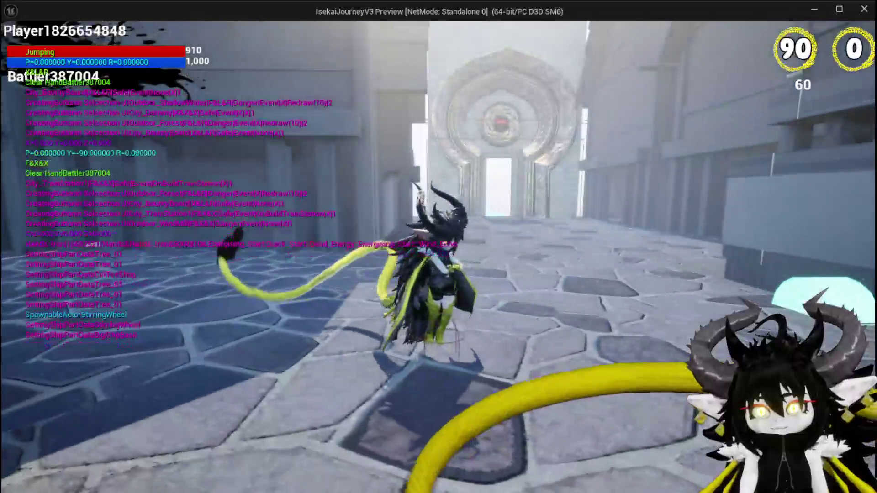
pyautogui.press('space')
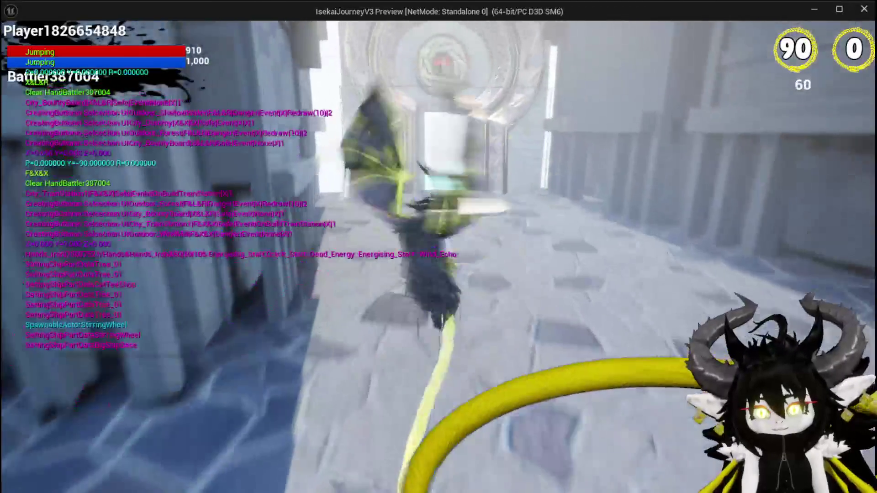
pyautogui.press('w')
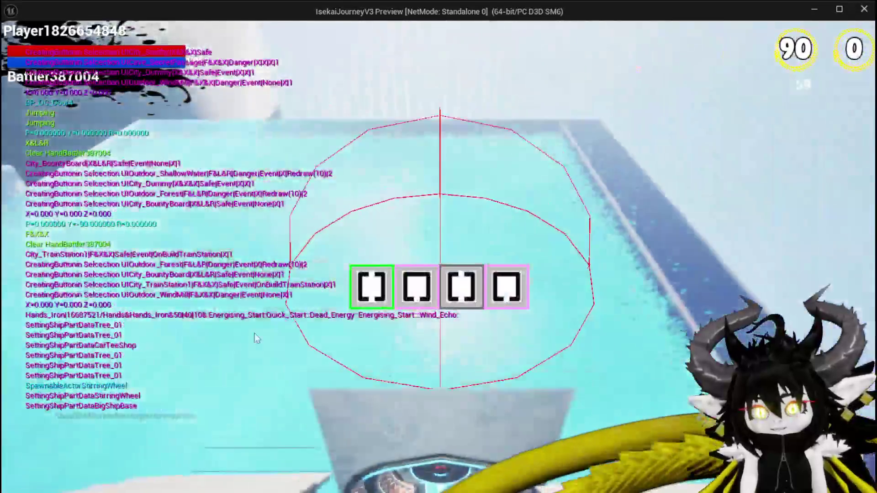
pyautogui.moveTo(419, 302)
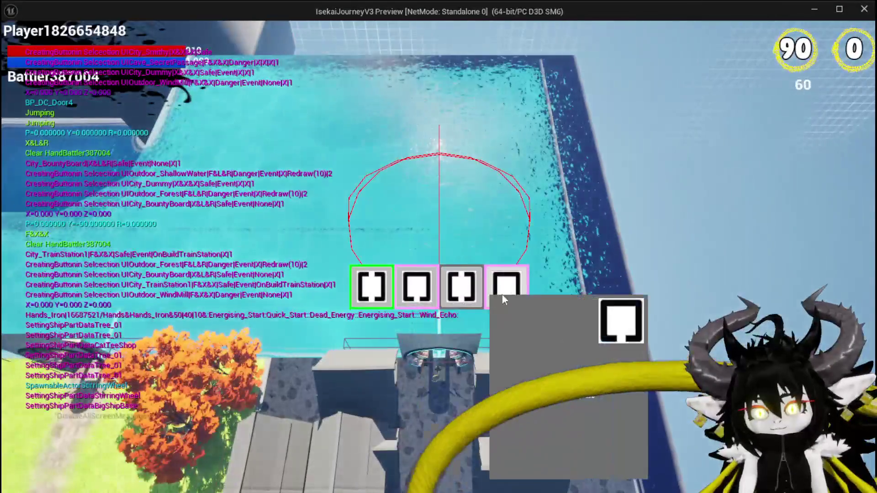
pyautogui.click(520, 292)
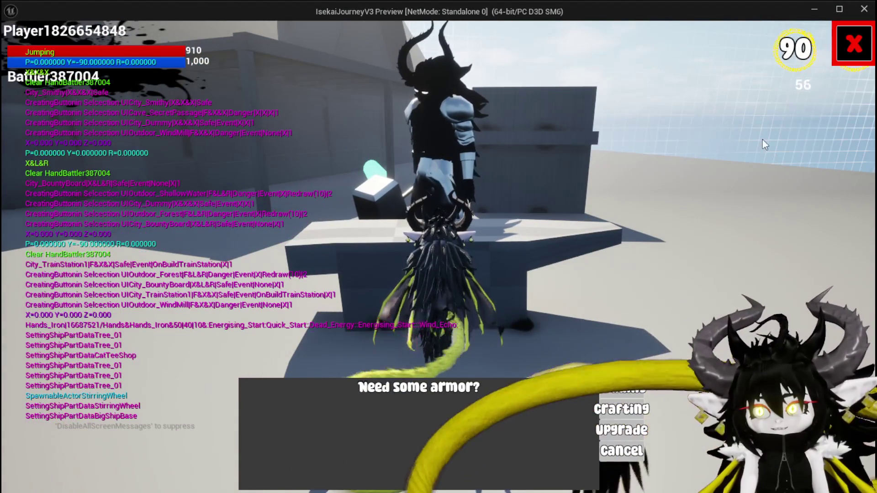
pyautogui.press('Escape')
# Open and close the forge storage, run through town, then stop the play-test
pyautogui.press('w')
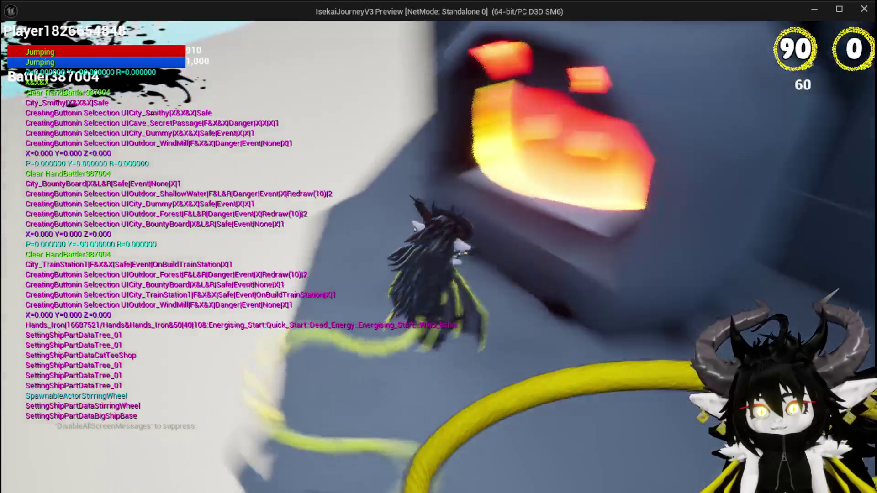
pyautogui.press('e')
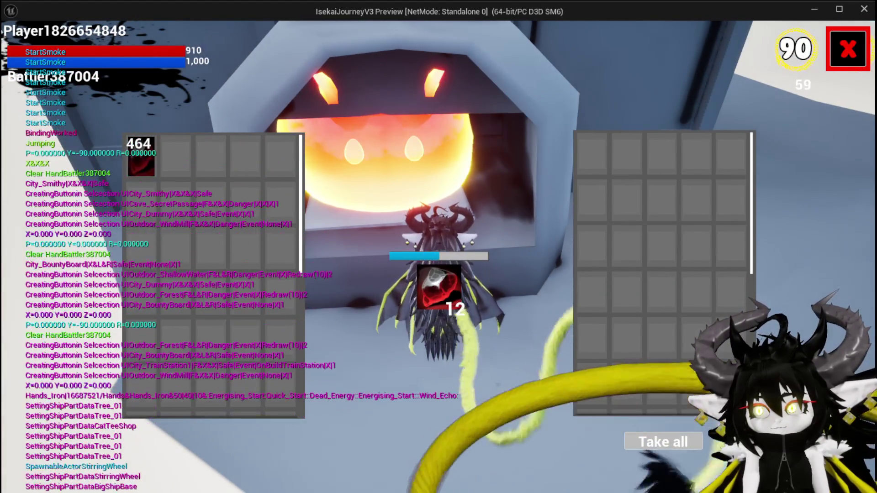
pyautogui.press('e')
pyautogui.press('space')
pyautogui.press('w')
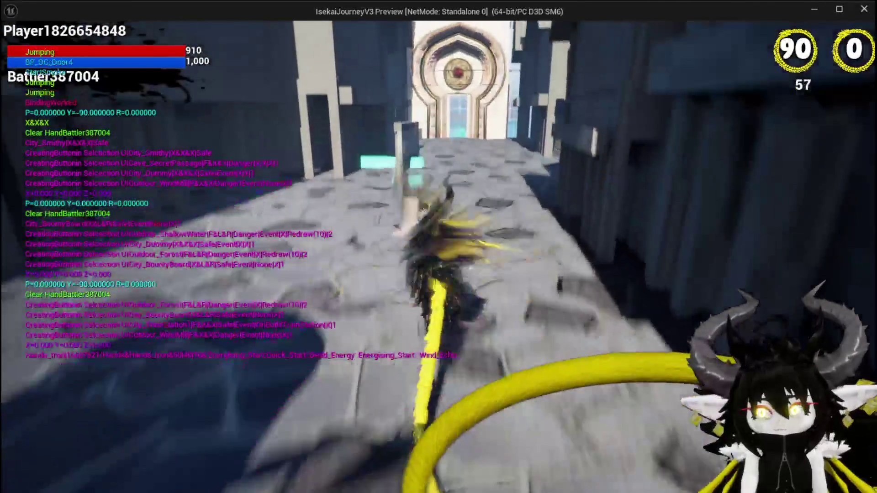
pyautogui.hotkey('alt', 'Tab')
pyautogui.press('Escape')
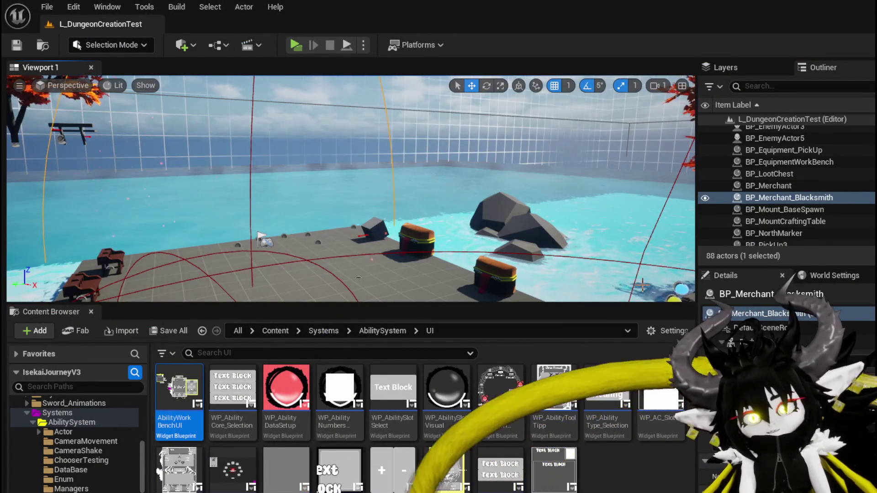
# Save all assets and the AbilityWorkBenchUI blueprint, then start a new play-test
pyautogui.click(18, 47)
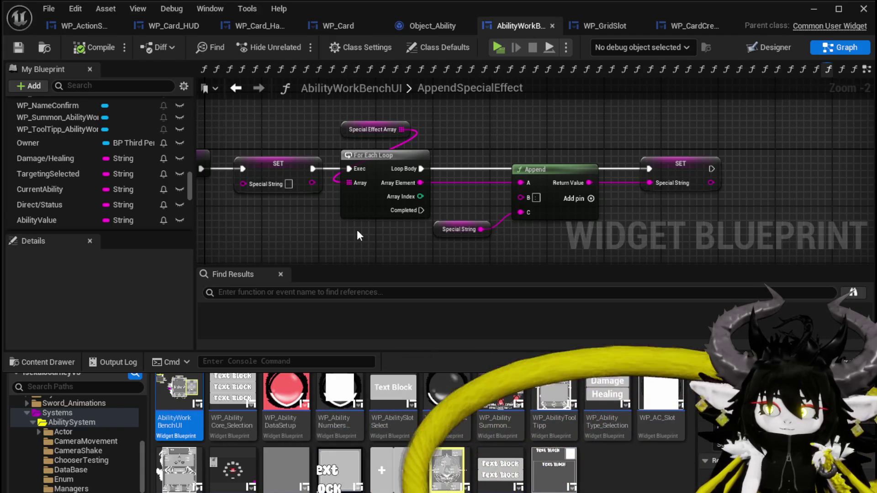
pyautogui.hotkey('ctrl', 's')
pyautogui.click(813, 9)
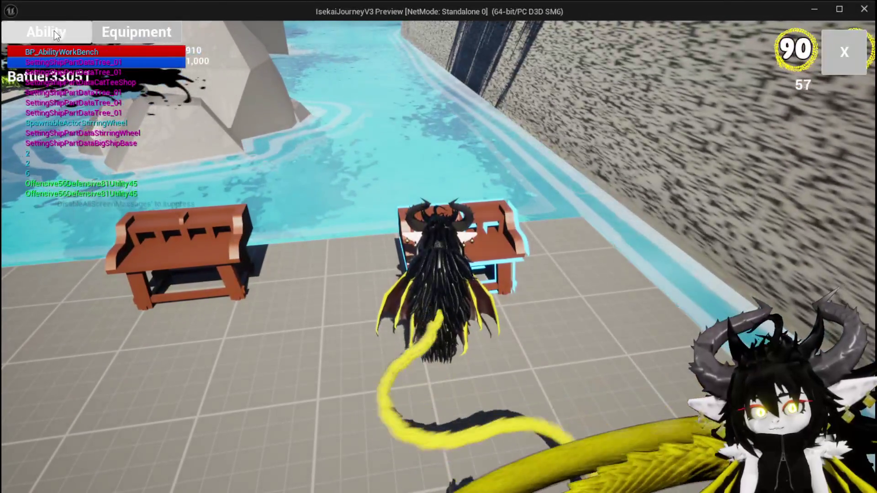
# At the workbench, choose Magic, open Single Wind DMG and drag an effect option onto it
pyautogui.press('e')
pyautogui.click(91, 91)
pyautogui.click(112, 120)
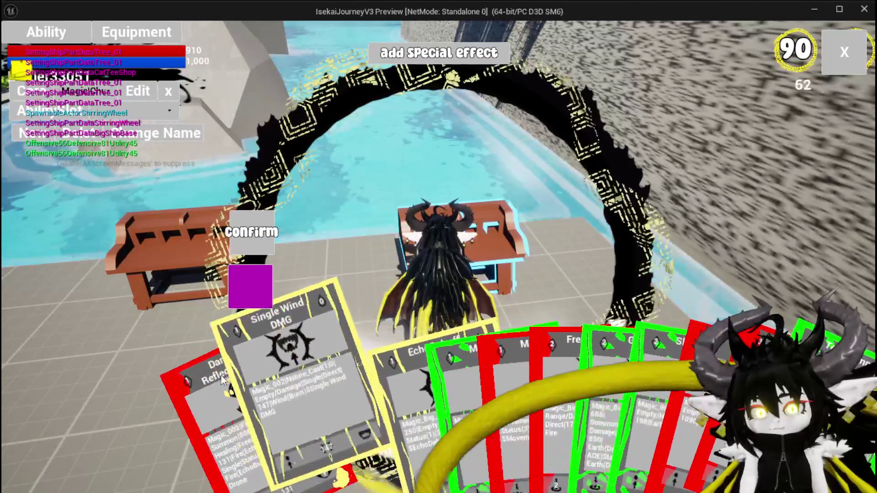
pyautogui.click(297, 357)
pyautogui.click(472, 189)
pyautogui.click(365, 176)
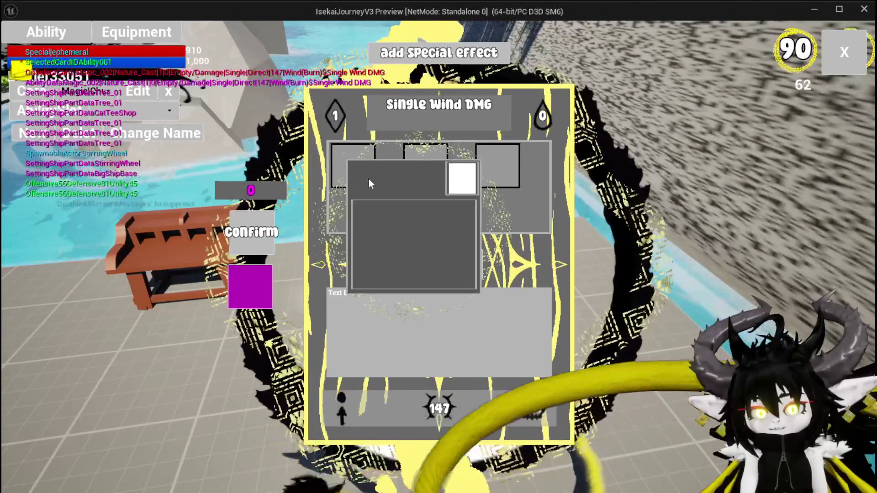
pyautogui.moveTo(360, 178)
pyautogui.mouseDown()
pyautogui.moveTo(423, 170)
pyautogui.moveTo(371, 171)
pyautogui.moveTo(350, 160)
pyautogui.moveTo(352, 176)
pyautogui.moveTo(232, 341)
pyautogui.mouseUp()
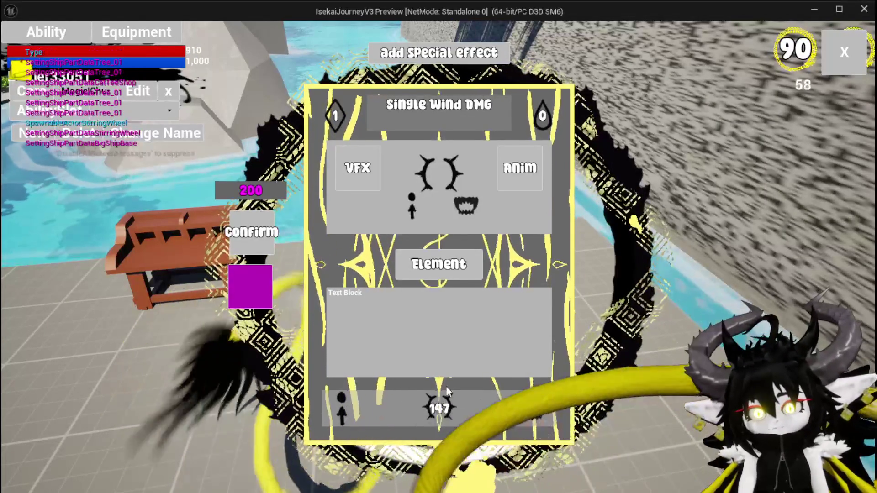
# Fill the card from 147 to 339 using the 200-point pool, confirm, replace the old ability, and close the workbench
pyautogui.click(269, 242)
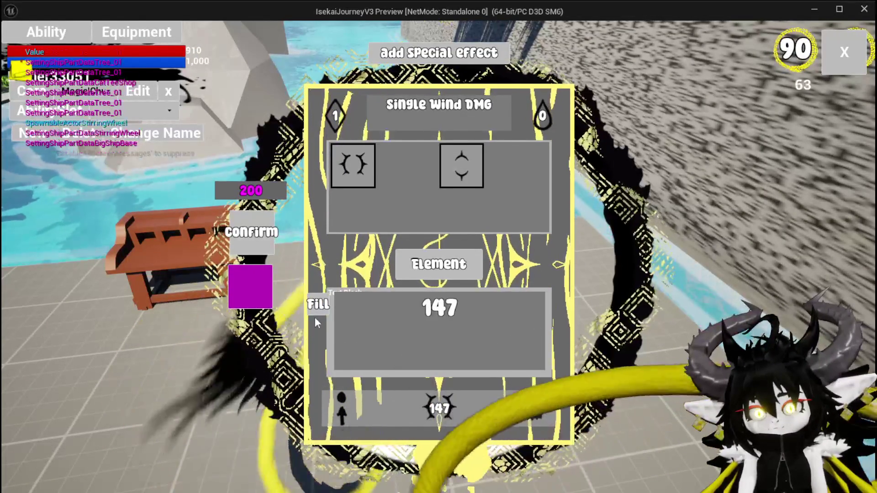
pyautogui.click(316, 306)
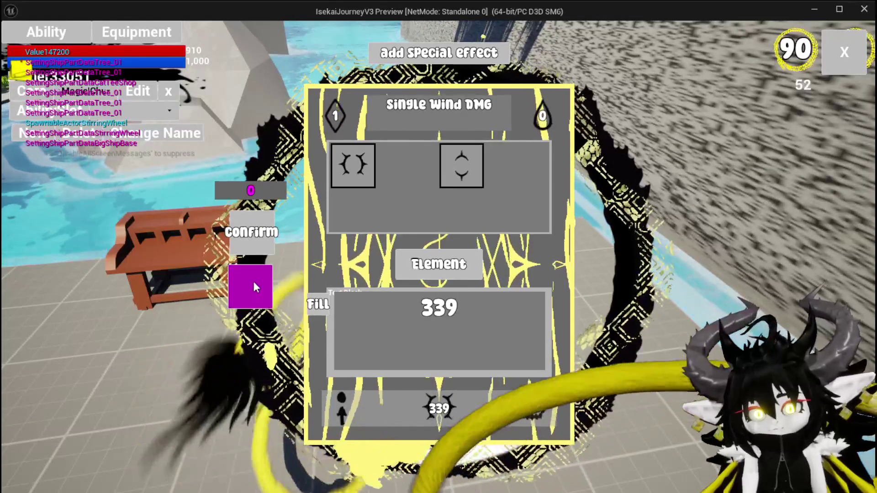
pyautogui.click(250, 290)
pyautogui.click(243, 240)
pyautogui.click(247, 249)
pyautogui.click(843, 52)
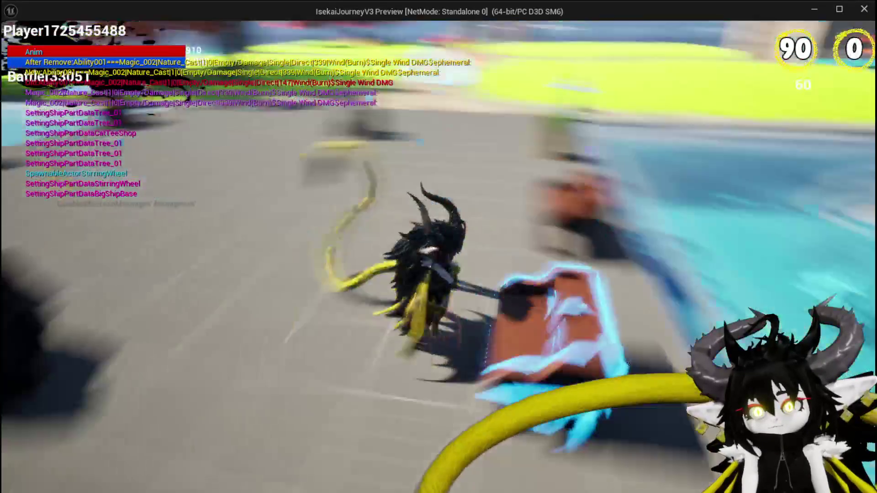
# Walk into the slime, accept the battle and play the Single Wind DMG card
pyautogui.press('w')
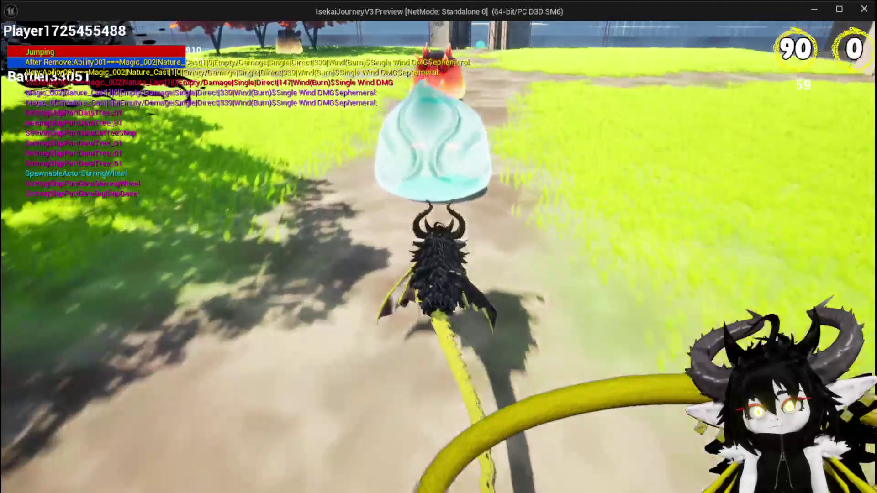
pyautogui.press('w')
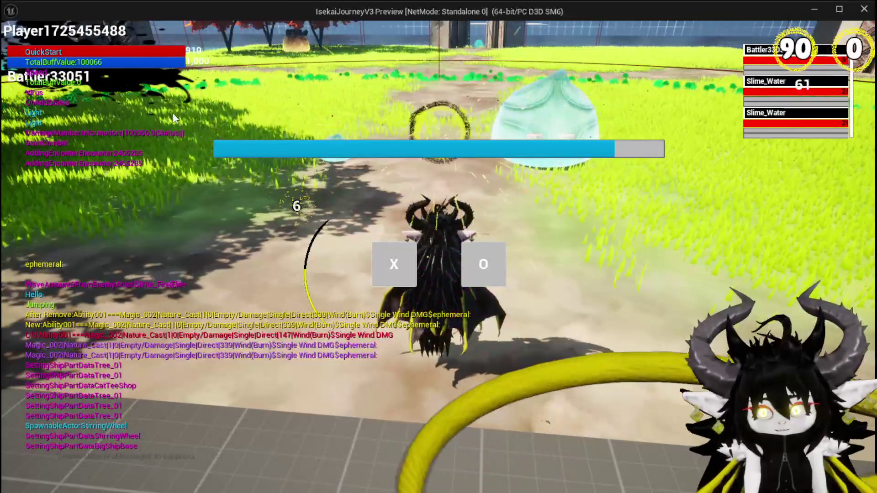
pyautogui.click(374, 251)
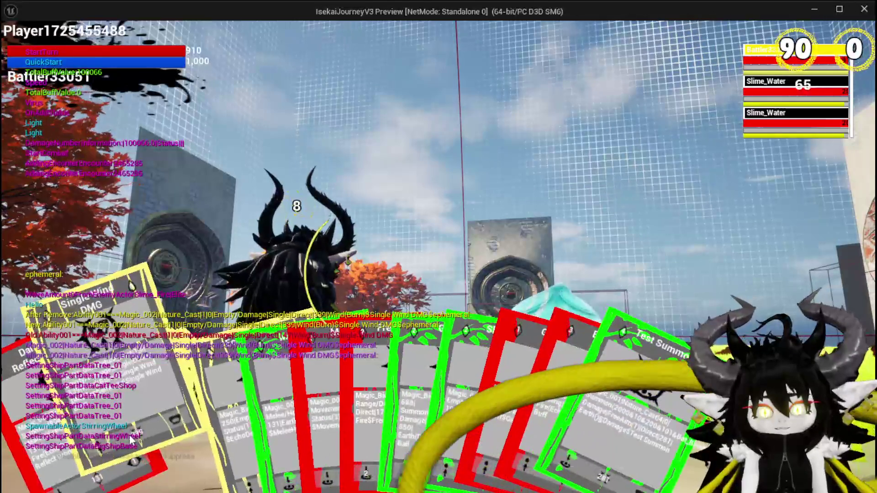
pyautogui.click(160, 424)
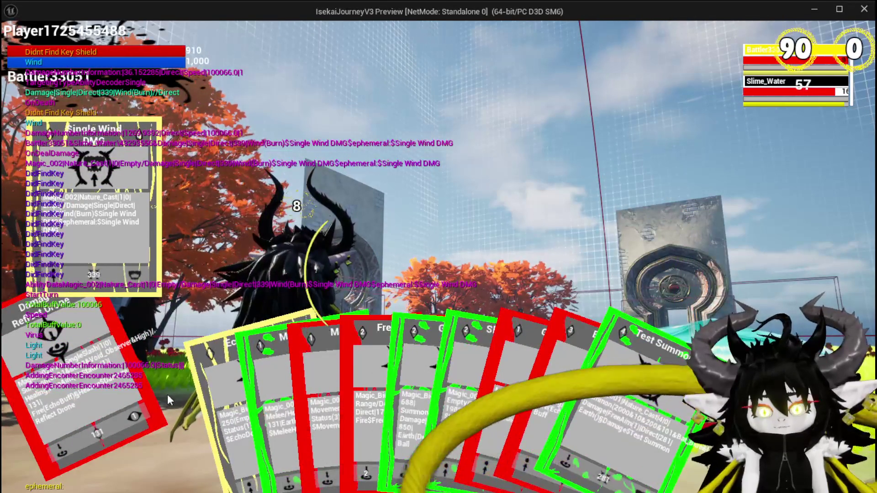
# Target Slime_Water, jump and run around the arena to the orange wall, then end the preview
pyautogui.press('e')
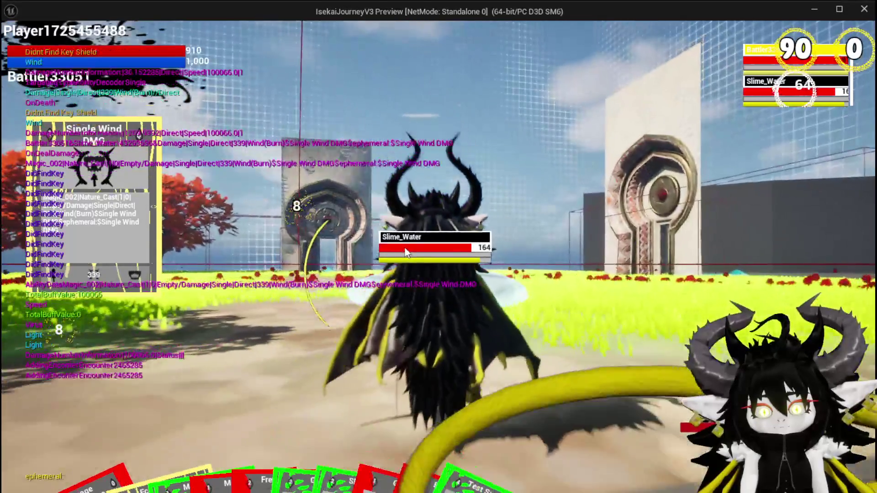
pyautogui.press('space')
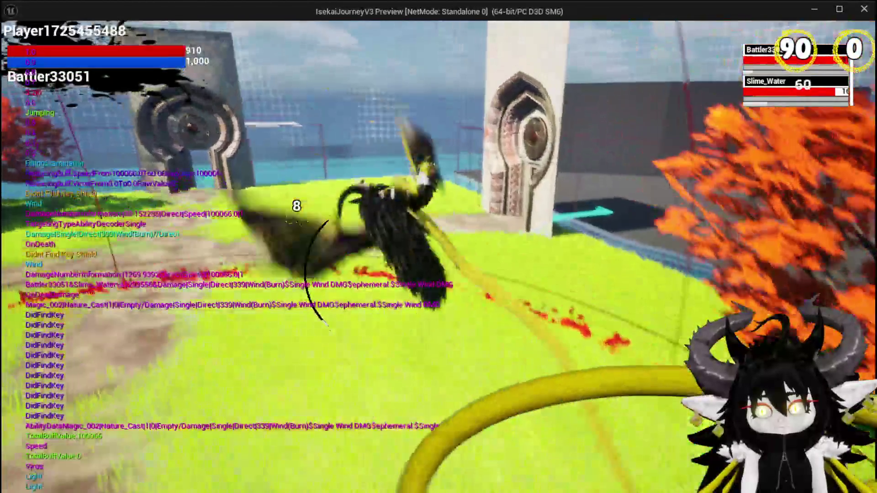
pyautogui.press('space')
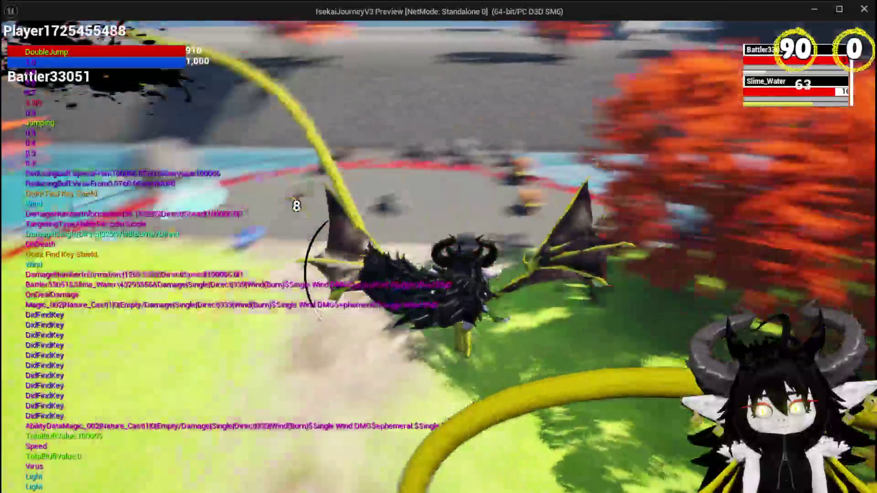
pyautogui.press('w')
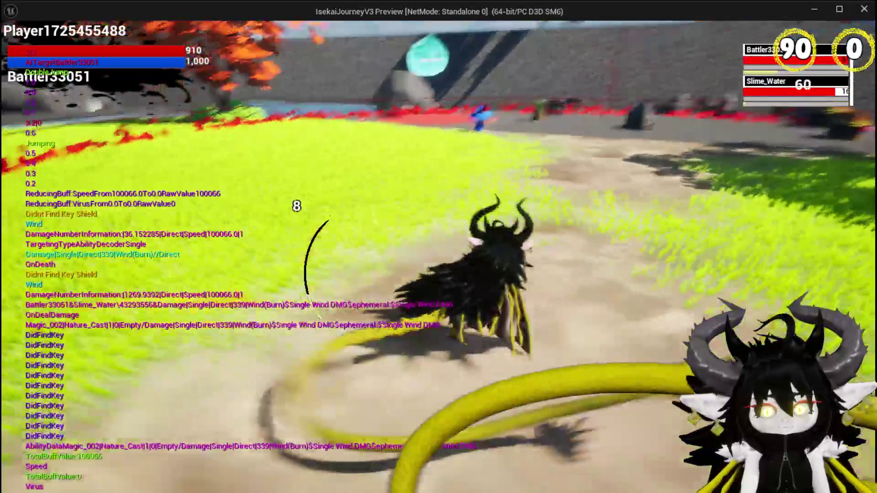
pyautogui.press('w')
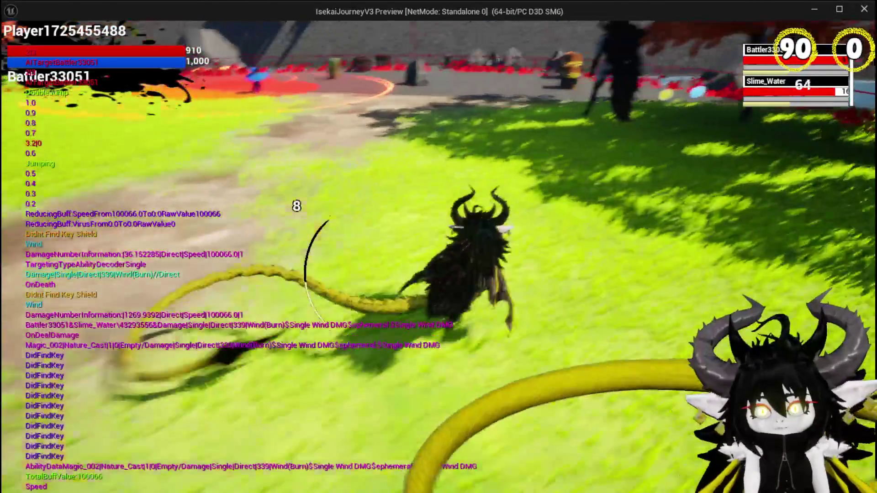
pyautogui.press('w')
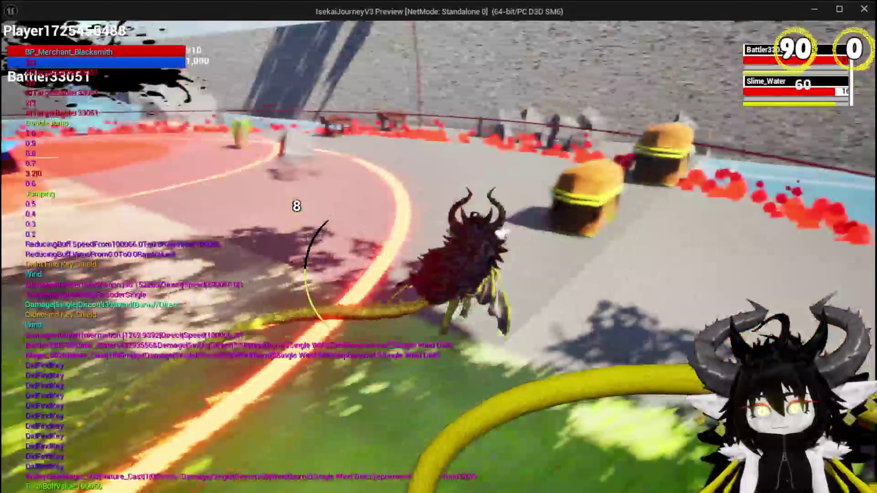
pyautogui.press('w')
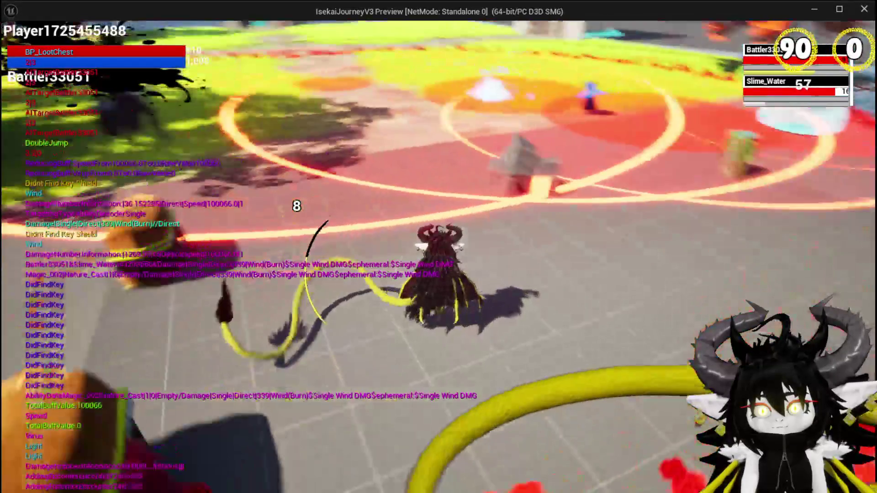
pyautogui.press('w')
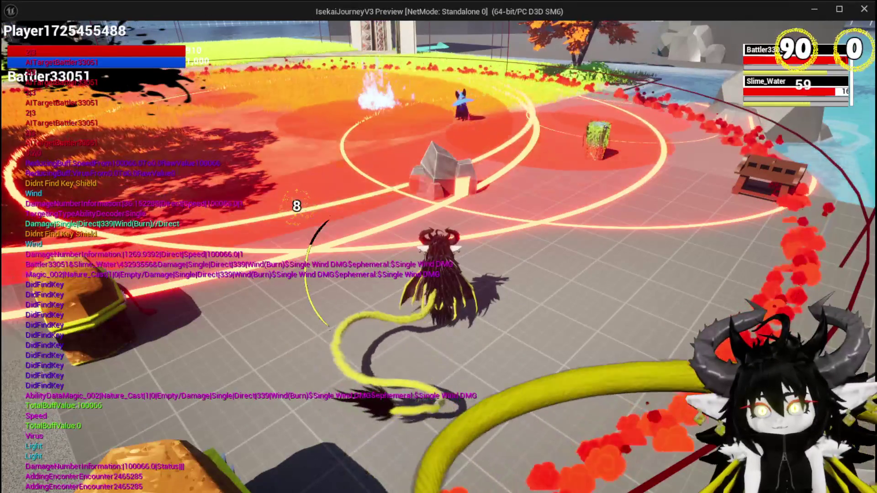
pyautogui.press('w')
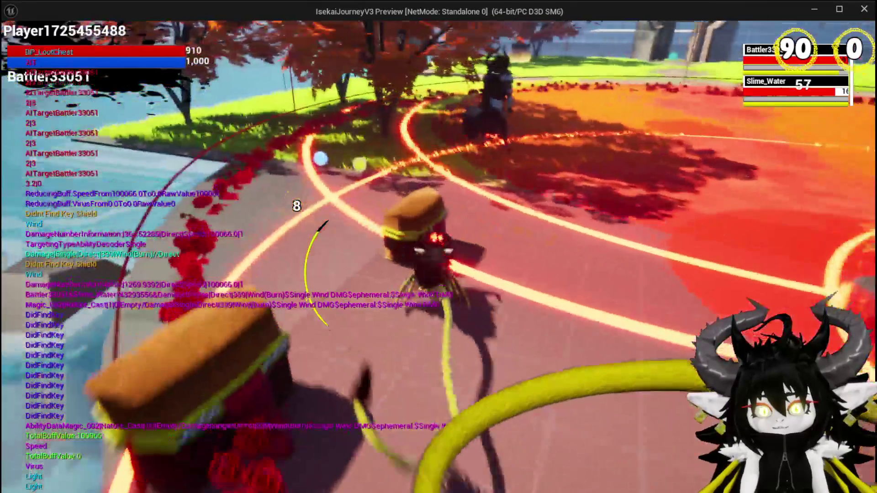
pyautogui.press('w')
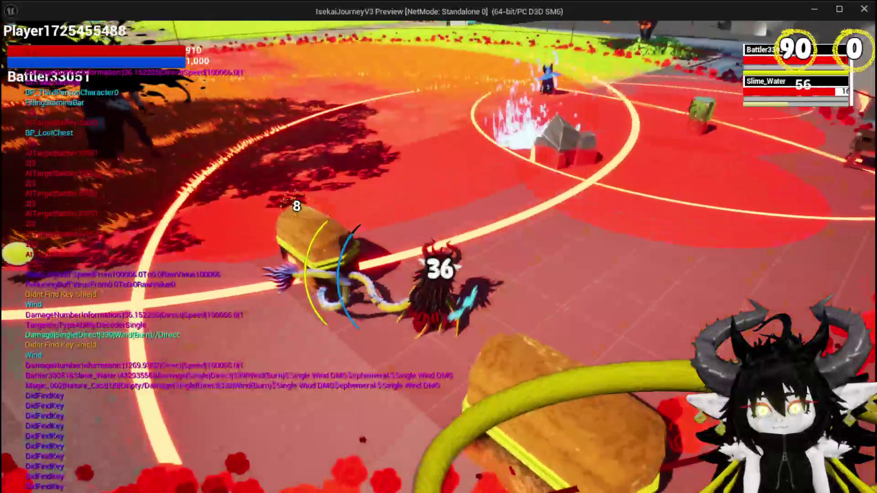
pyautogui.press('w')
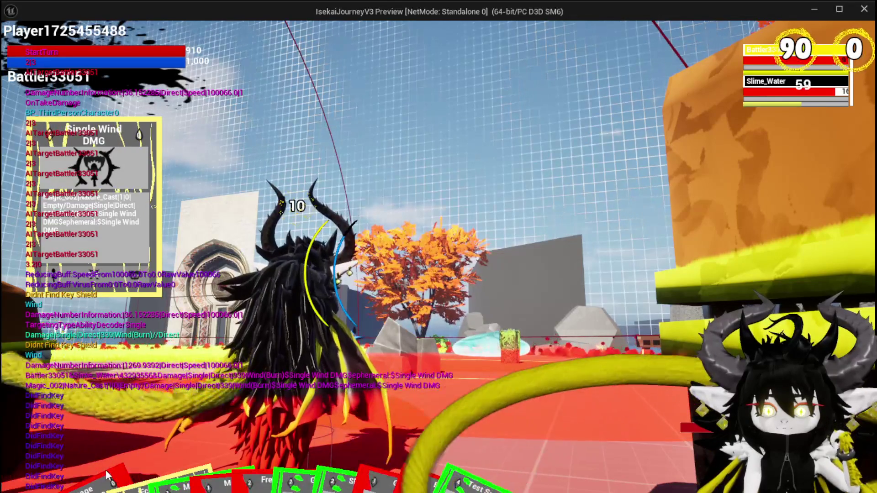
pyautogui.moveTo(107, 467)
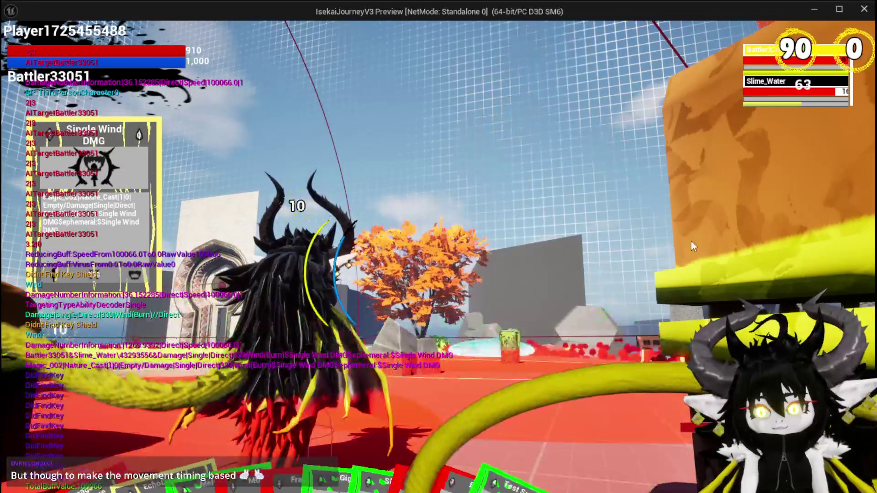
pyautogui.press('Escape')
# Save all assets and the L_DungeonCreationTest map, then return to the AbilityWorkBenchUI blueprint
pyautogui.click(15, 47)
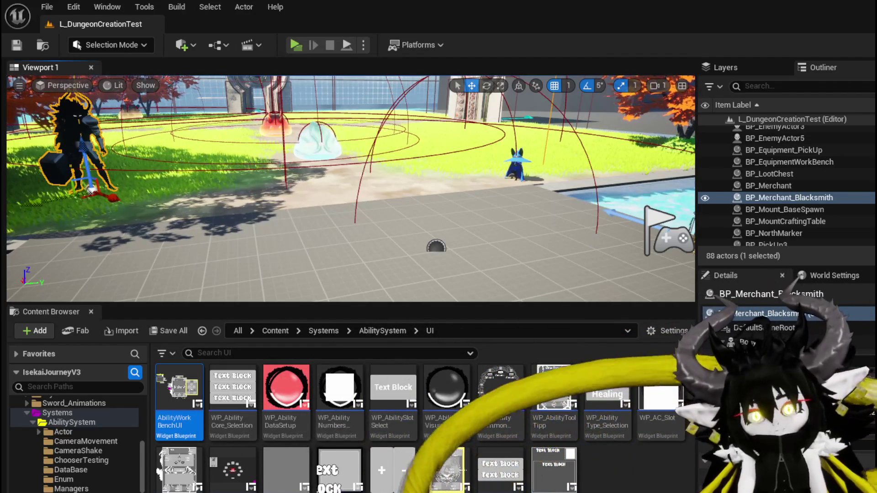
pyautogui.click(20, 45)
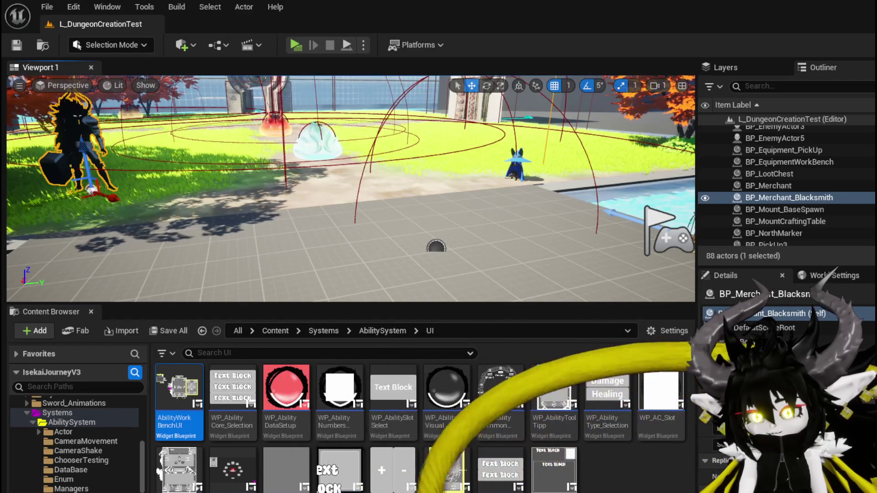
pyautogui.hotkey('alt', 'Tab')
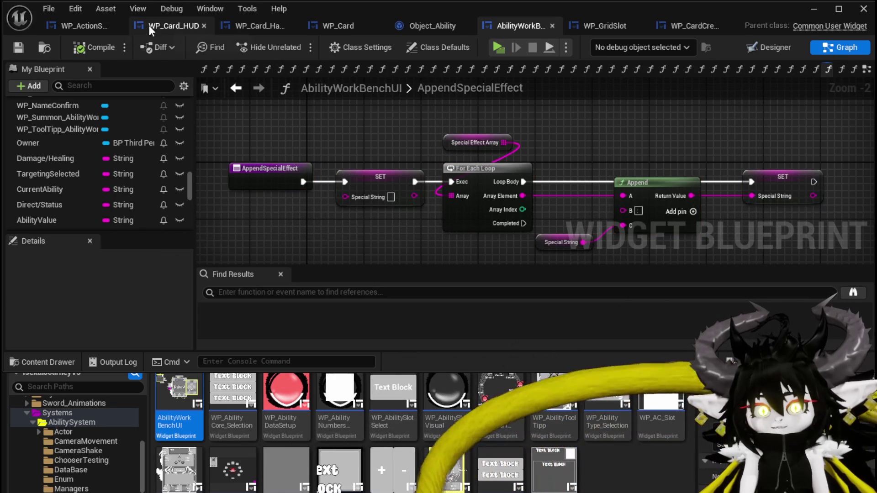
# Review WP_ActionSelection's EventGraph calling Select Ability From Card, then minimize it to reach the level editor
pyautogui.click(82, 26)
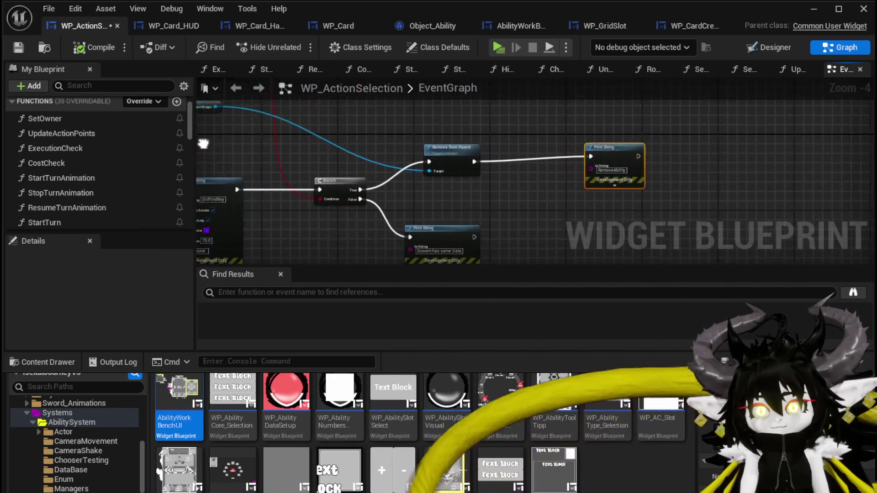
pyautogui.scroll(-3, 127, 139)
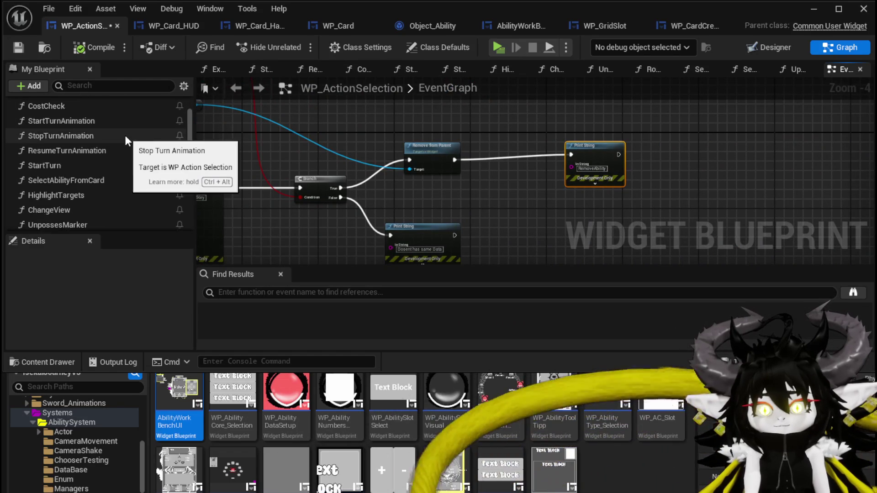
pyautogui.scroll(-1, 126, 139)
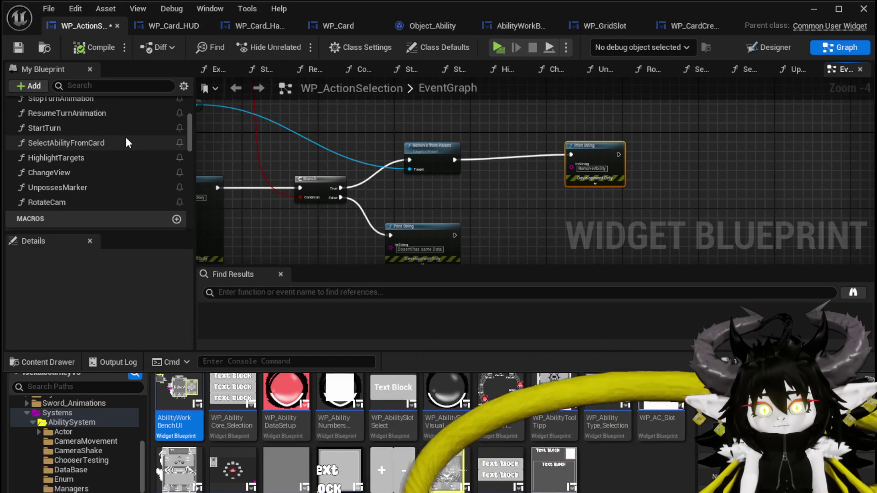
pyautogui.scroll(1, 125, 137)
pyautogui.moveTo(116, 161)
pyautogui.mouseDown()
pyautogui.moveTo(497, 131)
pyautogui.moveTo(512, 147)
pyautogui.moveTo(498, 160)
pyautogui.mouseUp()
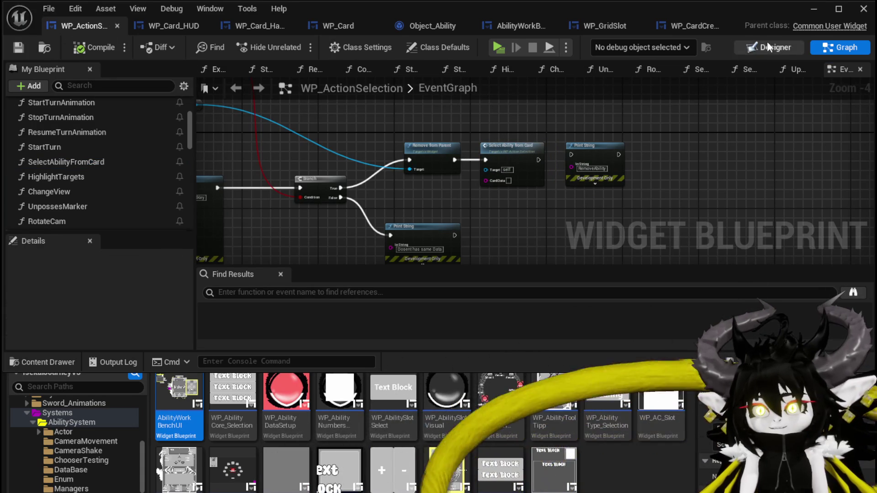
pyautogui.click(810, 14)
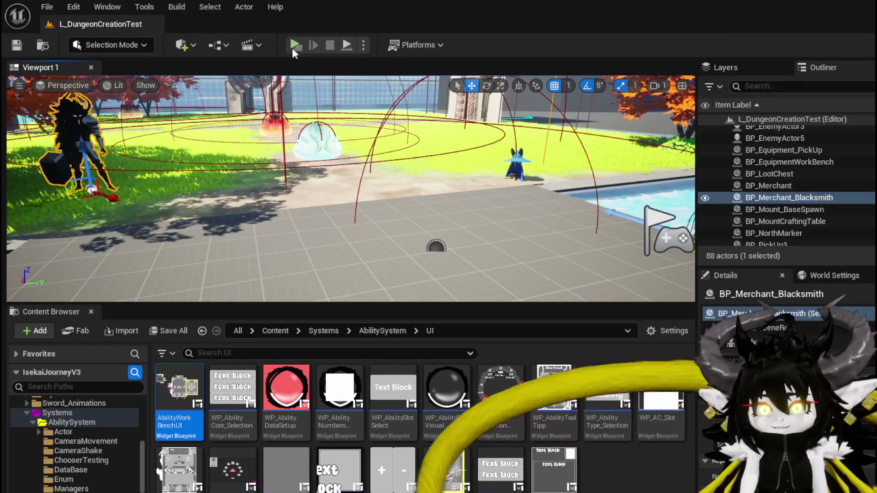
# Start a play-test and fly the dragon to the ability workbench to open it
pyautogui.click(292, 47)
pyautogui.click(371, 157)
pyautogui.press('w')
pyautogui.press('space')
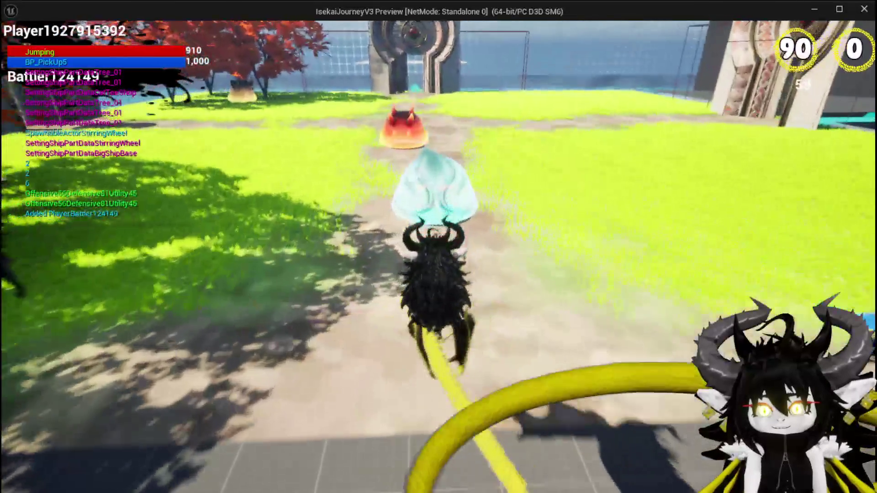
pyautogui.press('space')
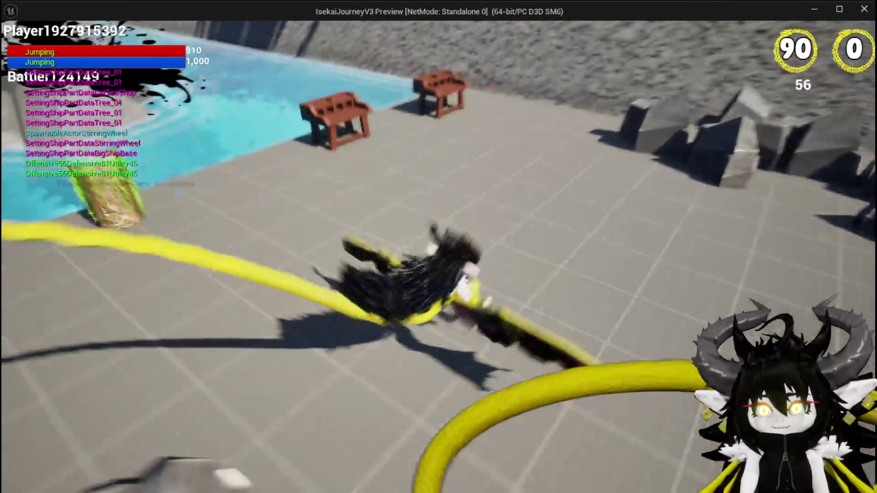
pyautogui.press('w')
pyautogui.press('e')
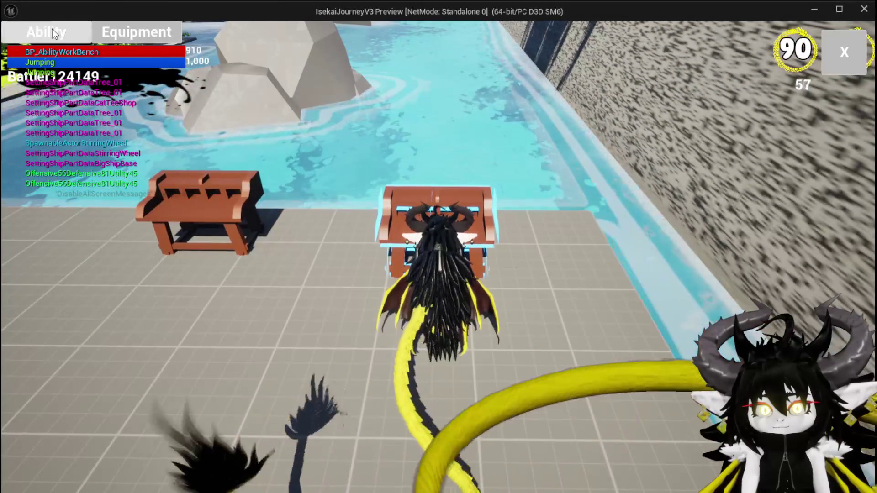
# Open the Single Wind DMG card, add and confirm a special effect, then close the workbench
pyautogui.click(145, 90)
pyautogui.click(105, 117)
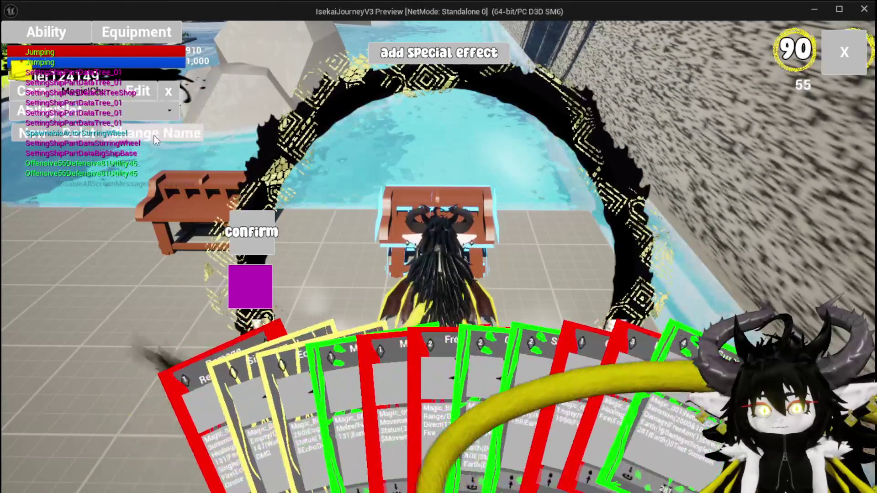
pyautogui.click(297, 340)
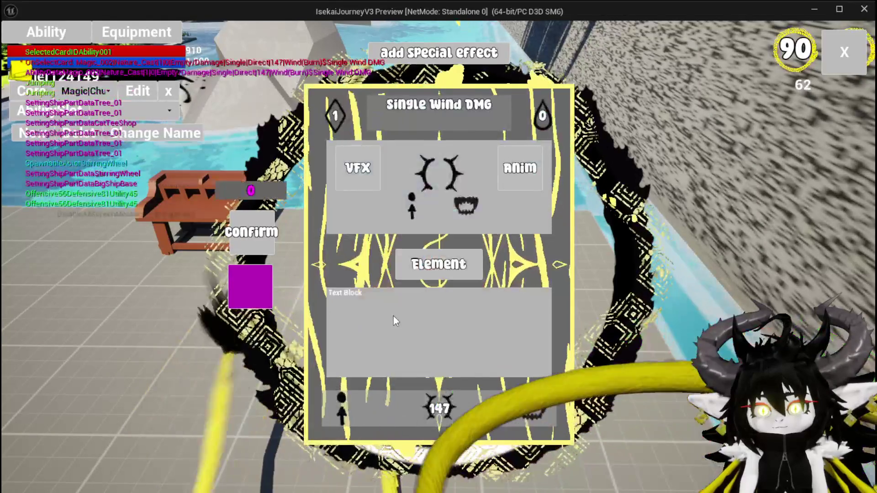
pyautogui.moveTo(409, 157)
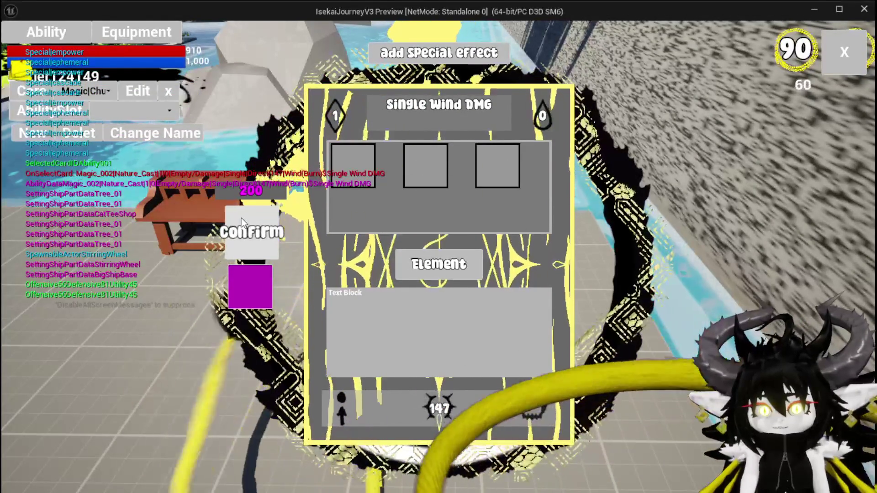
pyautogui.click(242, 222)
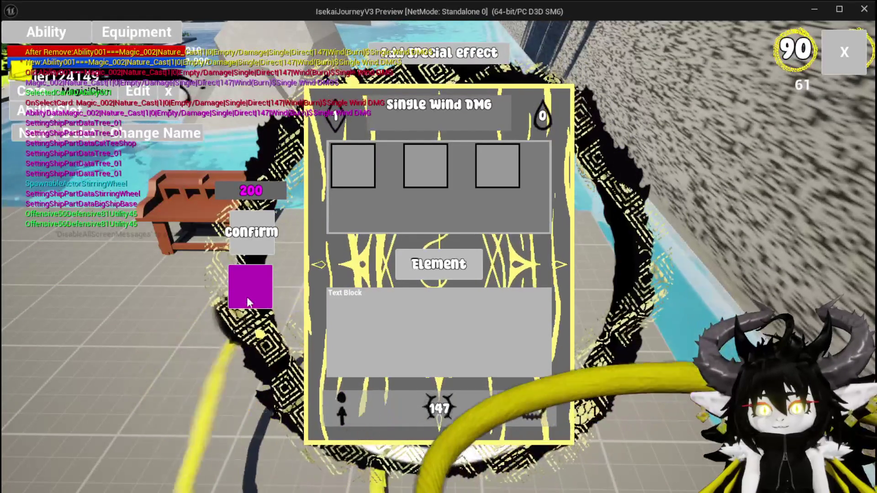
pyautogui.click(247, 297)
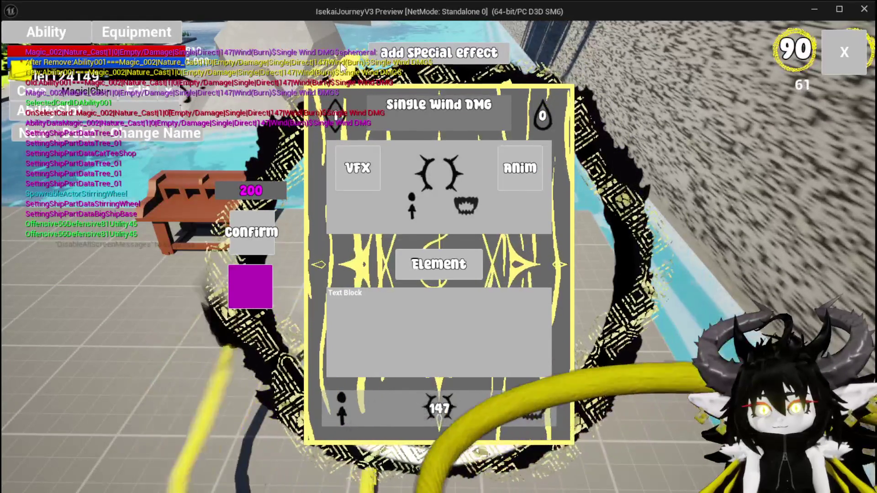
pyautogui.click(246, 246)
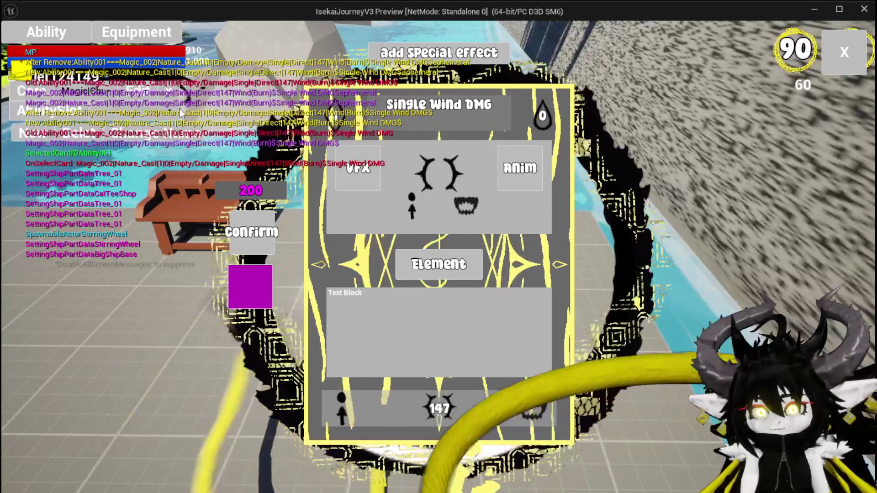
pyautogui.click(843, 51)
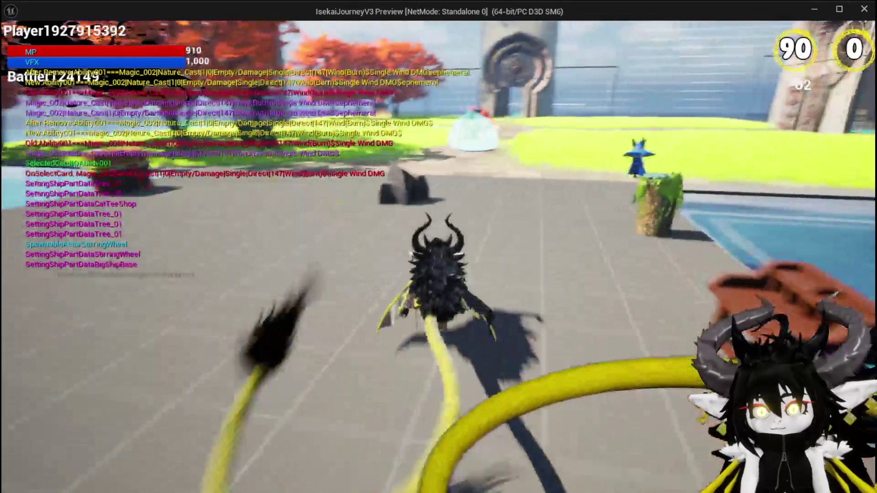
# Run into the slime and play Single Wind DMG plus another card against it
pyautogui.press('w')
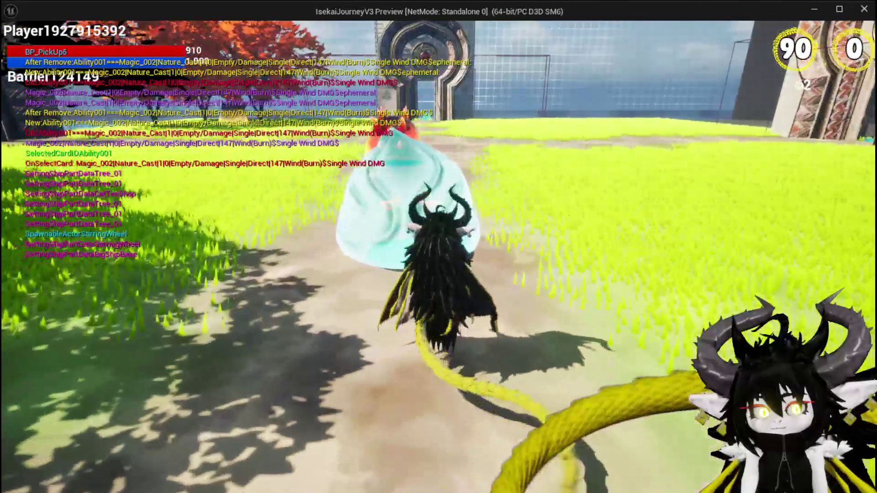
pyautogui.press('w')
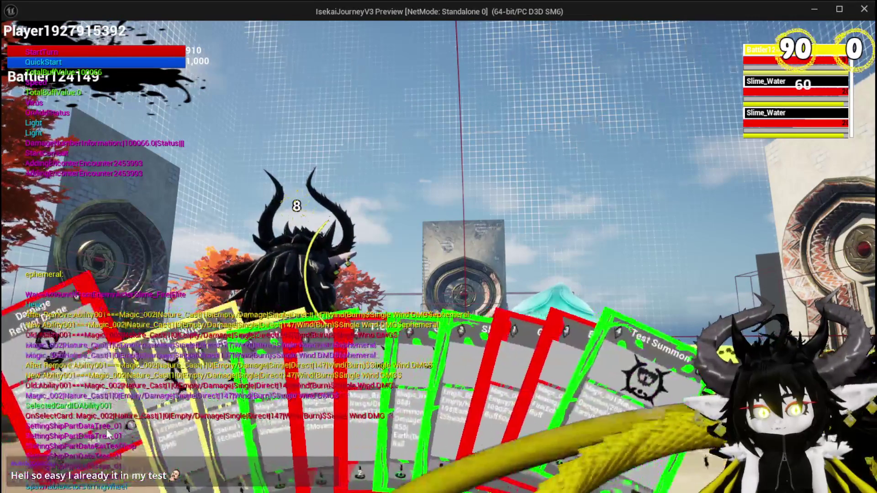
pyautogui.click(180, 423)
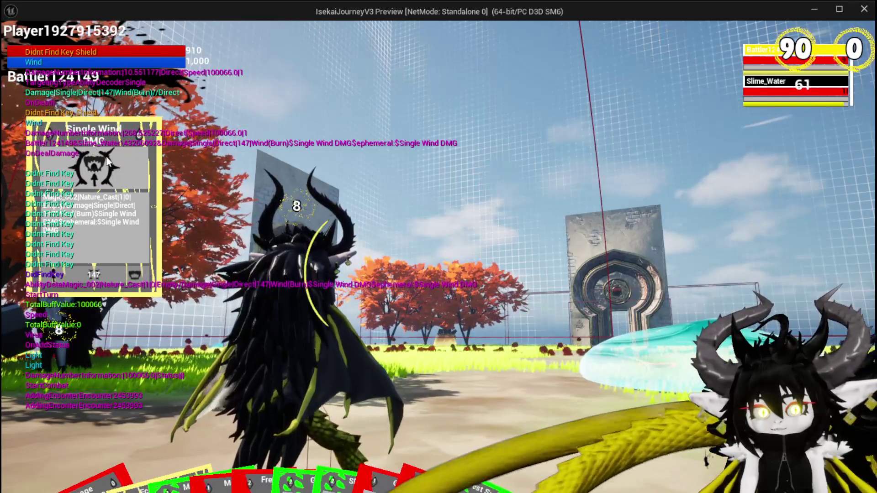
pyautogui.moveTo(89, 468)
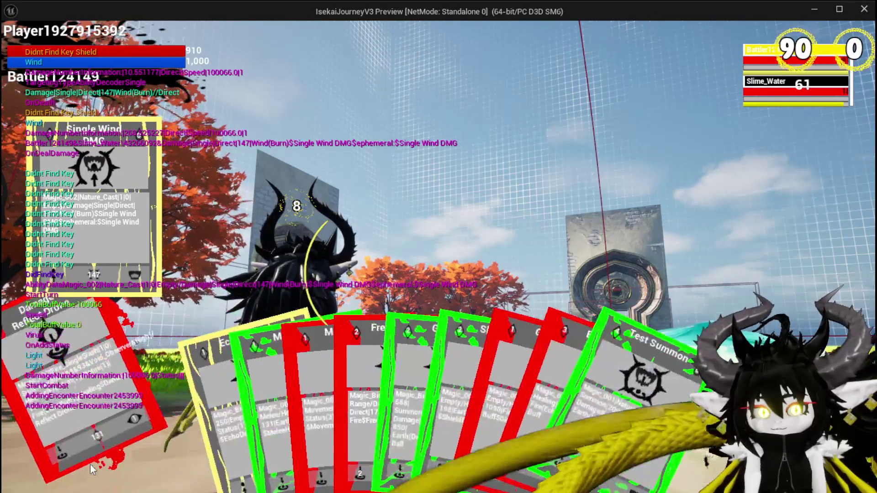
pyautogui.click(183, 401)
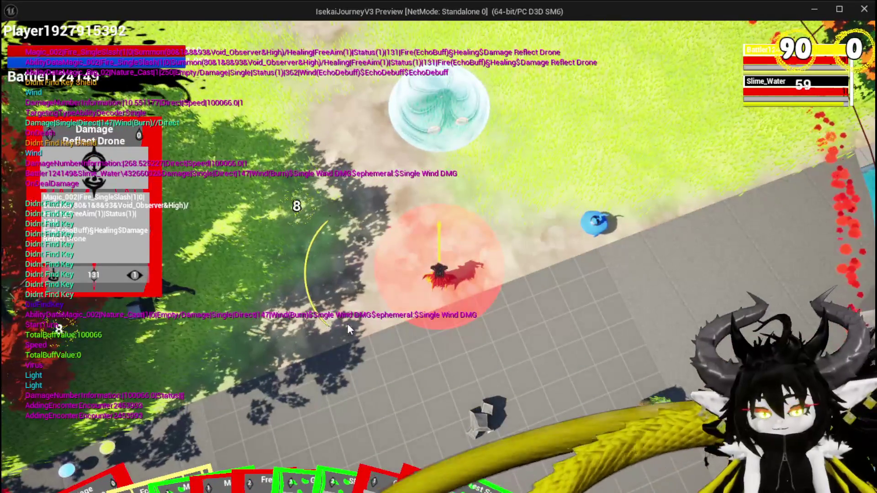
# Stop the play session and save the map
pyautogui.hotkey('alt', 'Tab')
pyautogui.press('Escape')
pyautogui.hotkey('ctrl', 's')
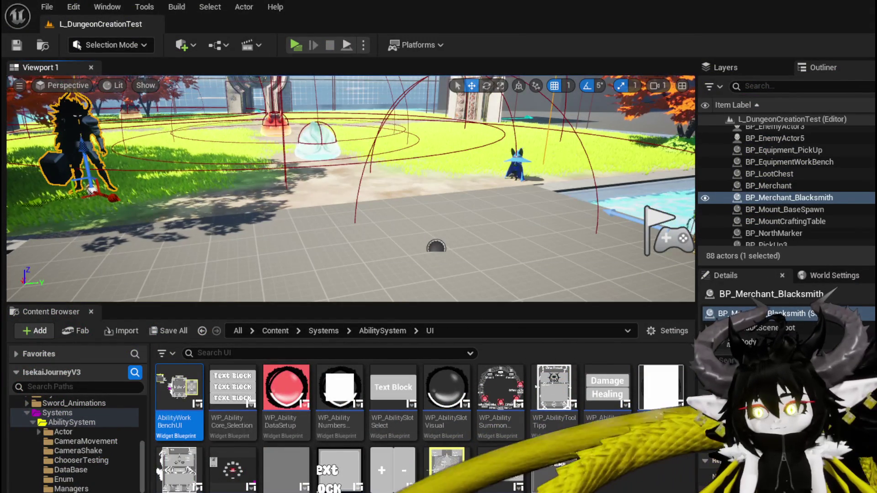
# Bring back WP_ActionSelection and open its SelectAbilityFromCard function graph
pyautogui.hotkey('alt', 'Tab')
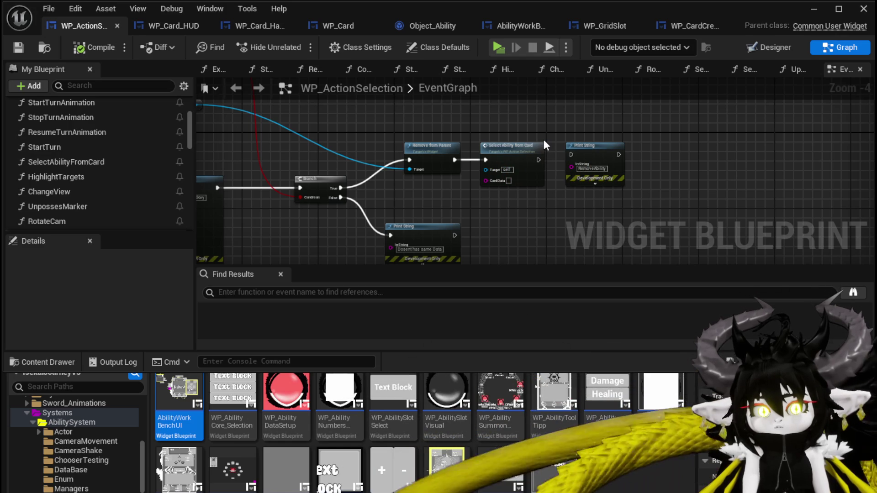
pyautogui.scroll(-2, 147, 172)
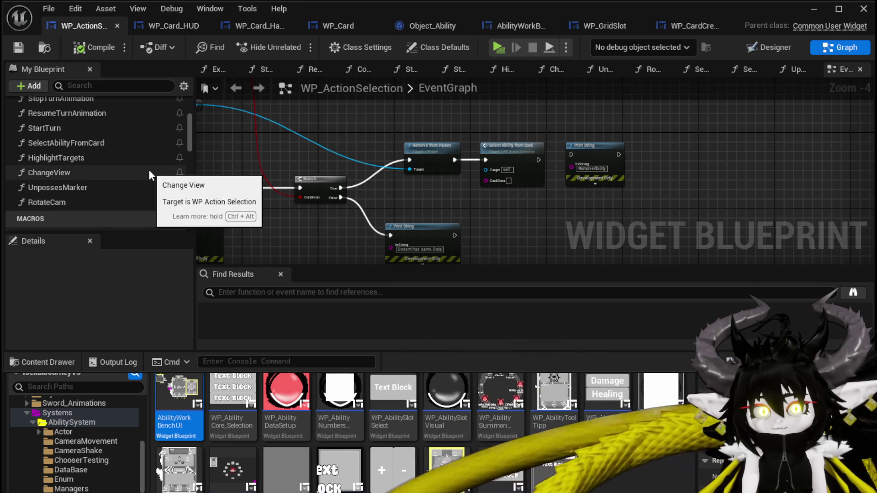
pyautogui.scroll(3, 148, 169)
pyautogui.scroll(4, 150, 171)
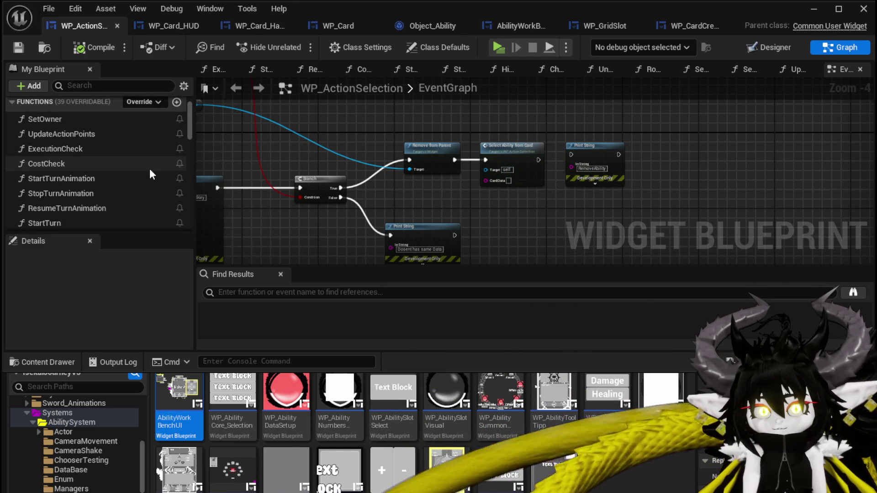
pyautogui.scroll(-1, 150, 171)
pyautogui.scroll(-2, 150, 171)
pyautogui.scroll(-1, 150, 171)
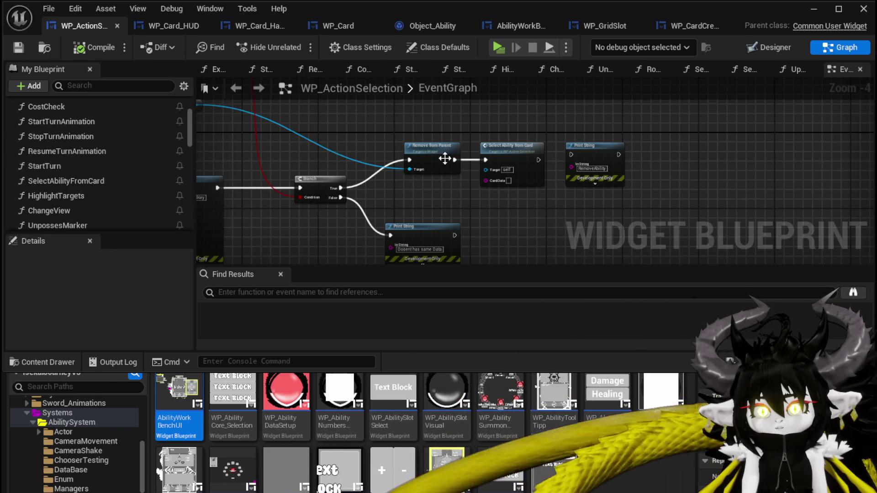
pyautogui.doubleClick(489, 150)
# Pan through the Spawn System Attached, Server Set Aim Marker, Is Valid and Niagara nodes, then switch to WP_CardCreation
pyautogui.moveTo(437, 152); pyautogui.dragTo(282, 149)
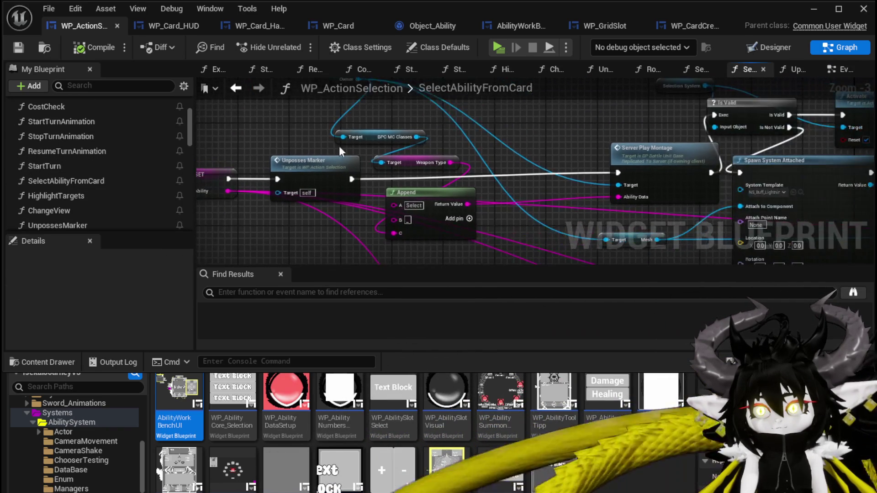
pyautogui.moveTo(594, 150); pyautogui.dragTo(434, 148)
pyautogui.moveTo(867, 144)
pyautogui.mouseDown()
pyautogui.moveTo(729, 142)
pyautogui.moveTo(441, 111)
pyautogui.mouseUp()
pyautogui.moveTo(710, 194)
pyautogui.mouseDown()
pyautogui.moveTo(467, 134)
pyautogui.moveTo(302, 132)
pyautogui.mouseUp()
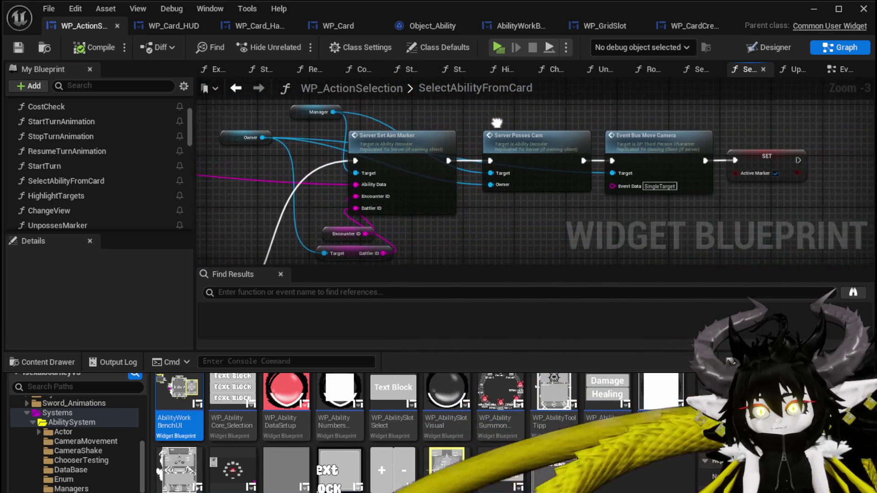
pyautogui.scroll(-2, 489, 153)
pyautogui.moveTo(489, 152); pyautogui.dragTo(335, 106)
pyautogui.scroll(2, 514, 131)
pyautogui.scroll(-3, 513, 130)
pyautogui.moveTo(513, 134); pyautogui.dragTo(532, 147)
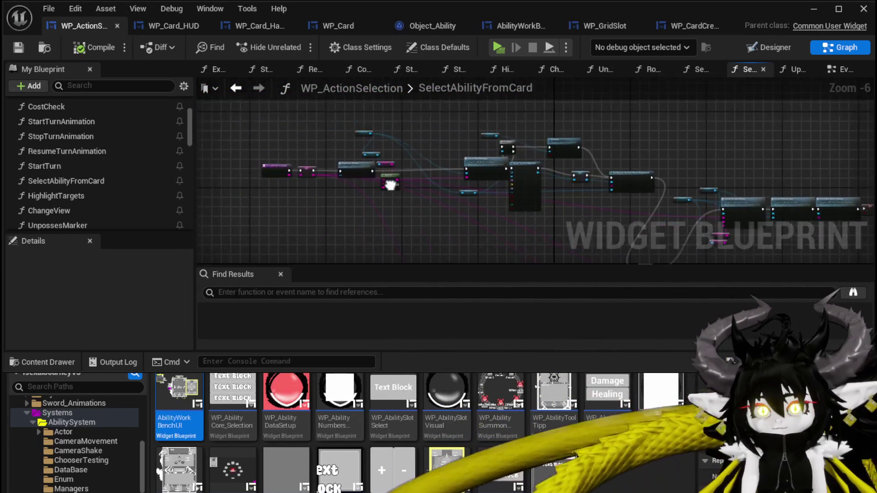
pyautogui.scroll(3, 422, 168)
pyautogui.moveTo(427, 182)
pyautogui.mouseDown()
pyautogui.moveTo(266, 144)
pyautogui.moveTo(175, 75)
pyautogui.moveTo(782, 122)
pyautogui.moveTo(418, 233)
pyautogui.moveTo(265, 83)
pyautogui.moveTo(457, 205)
pyautogui.moveTo(517, 184)
pyautogui.moveTo(357, 222)
pyautogui.moveTo(485, 150)
pyautogui.moveTo(418, 160)
pyautogui.moveTo(461, 227)
pyautogui.mouseUp()
pyautogui.scroll(-2, 782, 122)
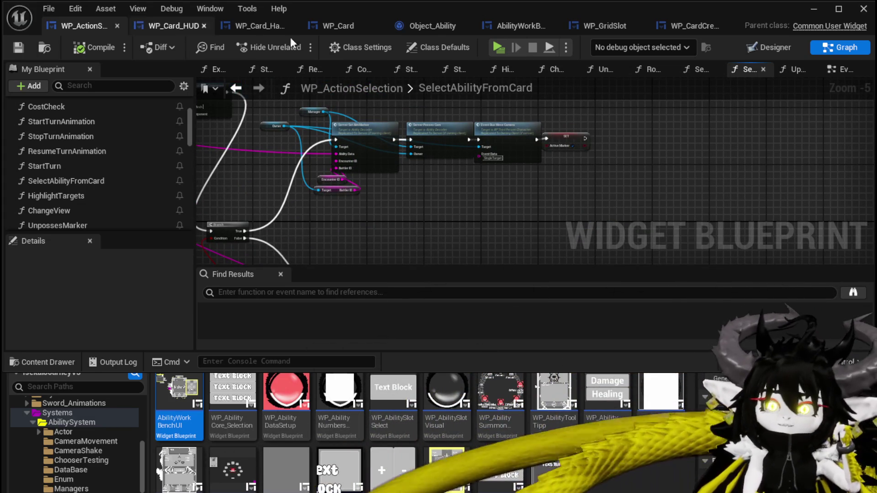
pyautogui.click(694, 26)
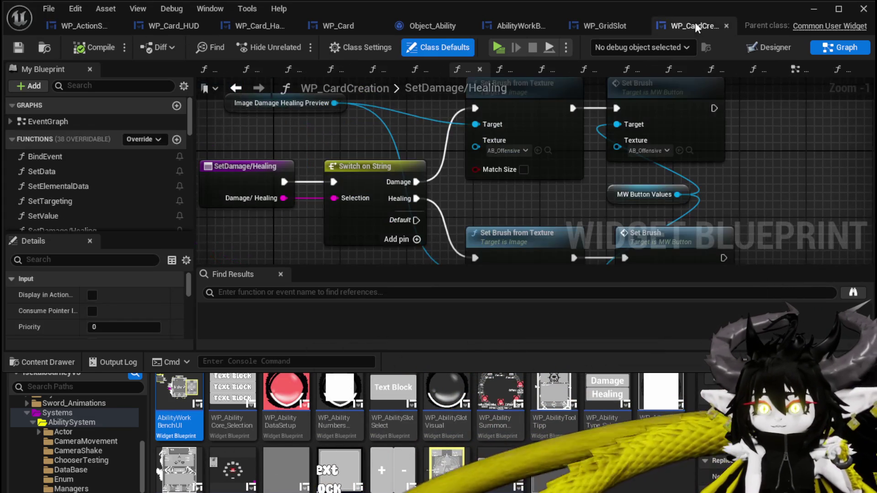
# Glance at WP_GridSlot's AddOptionsToGrid, then return to AbilityWorkBenchUI's AppendSpecialEffect graph
pyautogui.click(607, 25)
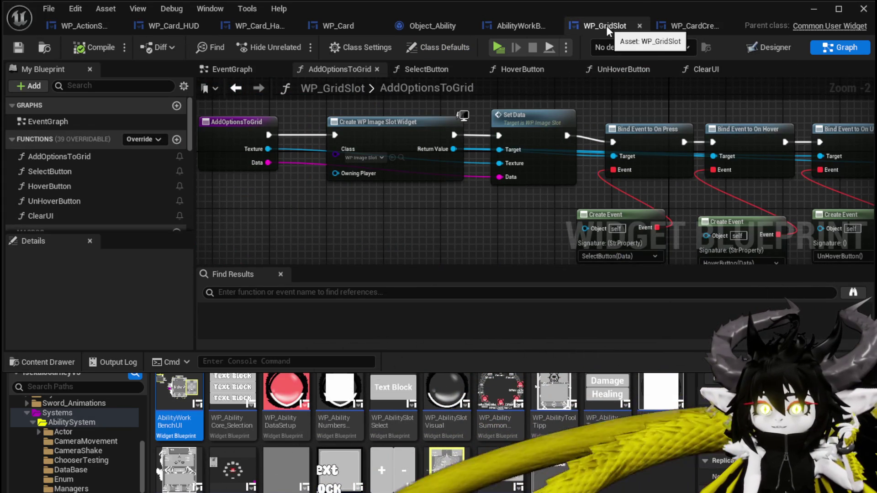
pyautogui.click(502, 24)
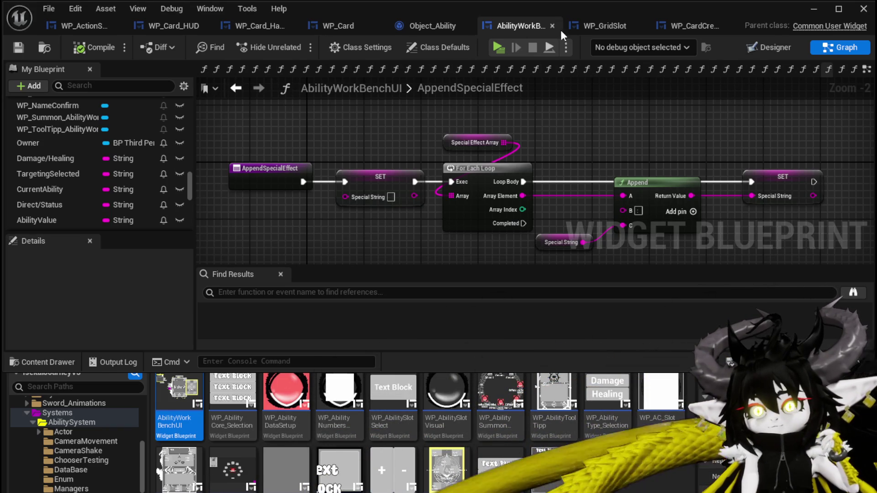
# Back in the AbilityWorkBenchUI EventGraph, reposition the Append Special Effect node
pyautogui.click(236, 90)
pyautogui.moveTo(340, 144); pyautogui.dragTo(341, 224)
pyautogui.scroll(-2, 541, 165)
pyautogui.moveTo(568, 177); pyautogui.dragTo(650, 208)
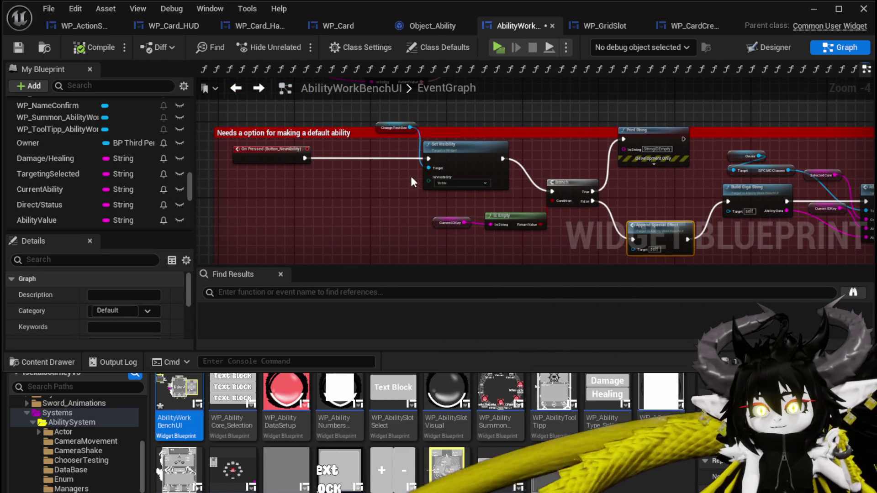
pyautogui.moveTo(511, 197); pyautogui.dragTo(309, 176)
pyautogui.moveTo(452, 207)
pyautogui.mouseDown()
pyautogui.moveTo(457, 169)
pyautogui.moveTo(378, 179)
pyautogui.mouseUp()
# Review the ConfirmButton logic through Play Animation Forward and Clean UI, shifting the right-hand nodes rightward
pyautogui.scroll(-3, 494, 161)
pyautogui.scroll(4, 378, 179)
pyautogui.moveTo(301, 235); pyautogui.dragTo(347, 249)
pyautogui.moveTo(370, 198); pyautogui.dragTo(196, 151)
pyautogui.moveTo(556, 182)
pyautogui.mouseDown()
pyautogui.moveTo(486, 197)
pyautogui.moveTo(438, 182)
pyautogui.moveTo(347, 192)
pyautogui.moveTo(489, 214)
pyautogui.mouseUp()
pyautogui.moveTo(410, 203); pyautogui.dragTo(260, 182)
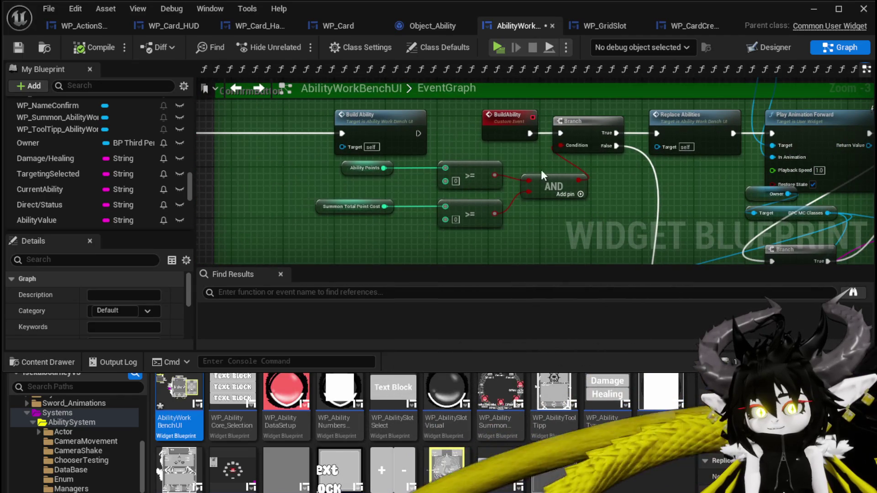
pyautogui.moveTo(604, 194); pyautogui.dragTo(446, 78)
pyautogui.moveTo(473, 131)
pyautogui.mouseDown()
pyautogui.moveTo(423, 175)
pyautogui.moveTo(445, 215)
pyautogui.moveTo(360, 167)
pyautogui.moveTo(359, 151)
pyautogui.moveTo(366, 200)
pyautogui.mouseUp()
pyautogui.scroll(-1, 355, 146)
pyautogui.scroll(-2, 360, 192)
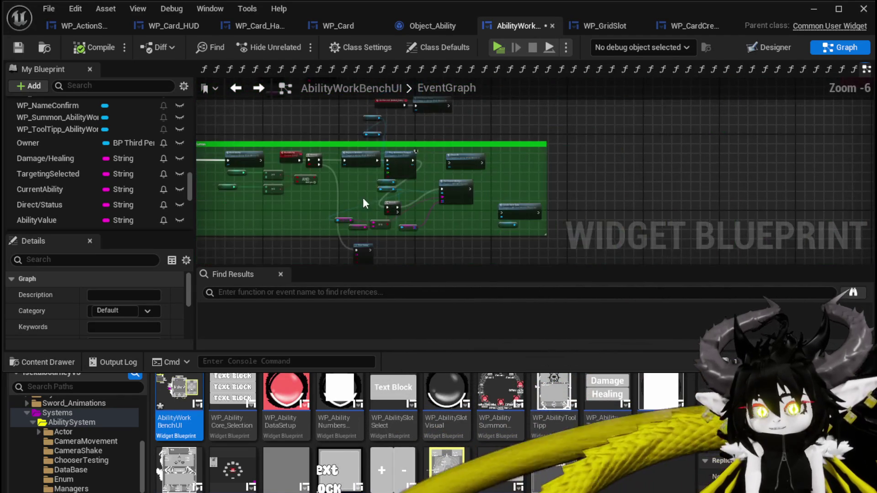
pyautogui.moveTo(351, 204)
pyautogui.mouseDown()
pyautogui.moveTo(484, 130)
pyautogui.moveTo(555, 132)
pyautogui.moveTo(541, 128)
pyautogui.mouseUp()
pyautogui.scroll(4, 366, 150)
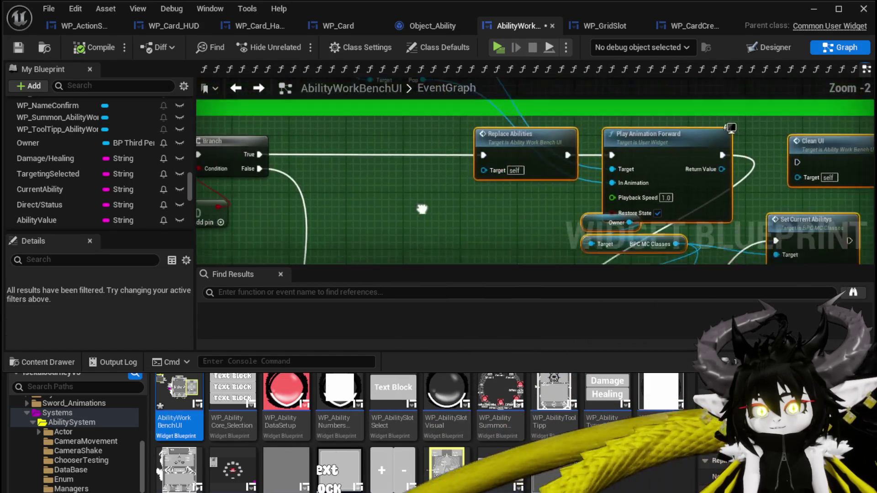
# Insert Append Special Effect after Branch True, wire it to Replace Abilities, and compile
pyautogui.moveTo(370, 189)
pyautogui.mouseDown()
pyautogui.moveTo(357, 175)
pyautogui.moveTo(220, 123)
pyautogui.moveTo(290, 114)
pyautogui.moveTo(354, 179)
pyautogui.mouseUp()
pyautogui.moveTo(402, 196)
pyautogui.mouseDown()
pyautogui.moveTo(423, 202)
pyautogui.moveTo(416, 163)
pyautogui.mouseUp()
pyautogui.moveTo(306, 177); pyautogui.dragTo(504, 182)
pyautogui.click(507, 161)
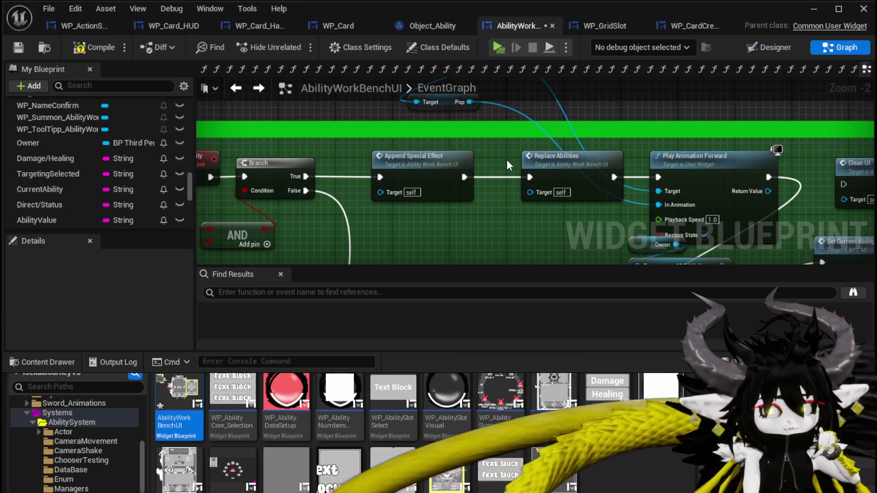
pyautogui.click(80, 48)
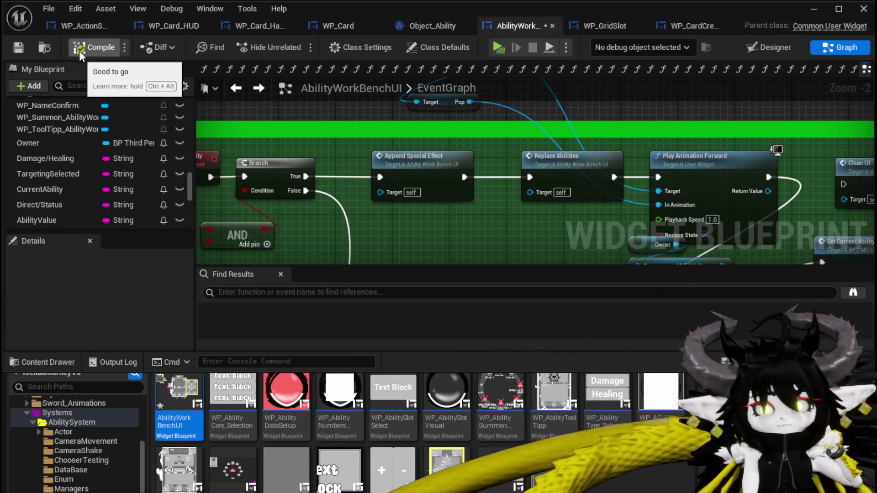
# Save AbilityWorkBenchUI, minimize the editor, and launch the standalone play-test with Alt+P
pyautogui.click(19, 47)
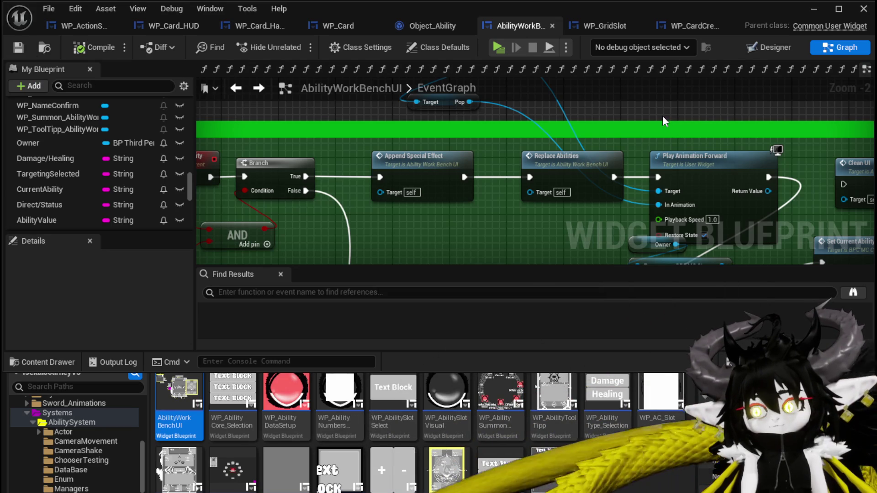
pyautogui.click(812, 10)
pyautogui.hotkey('alt', 'p')
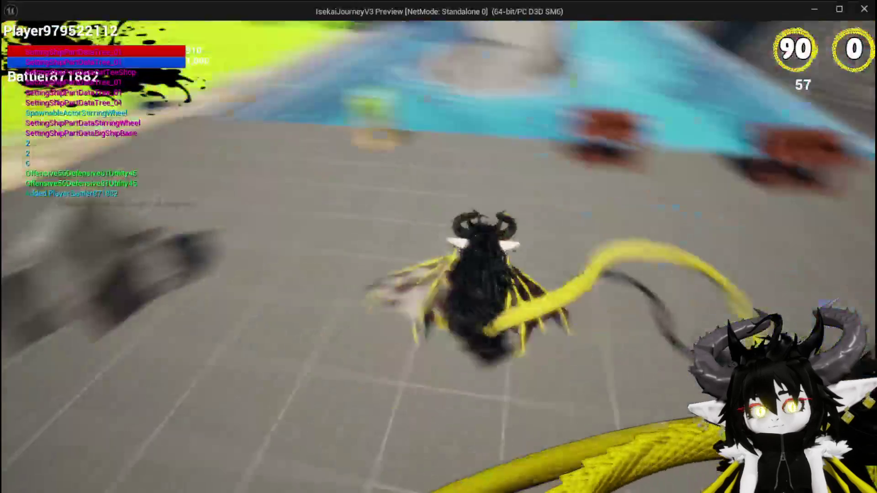
# In game, apply the 200-cost ephemeral effect to the summon ability's Single Wind DMG card
pyautogui.press('e')
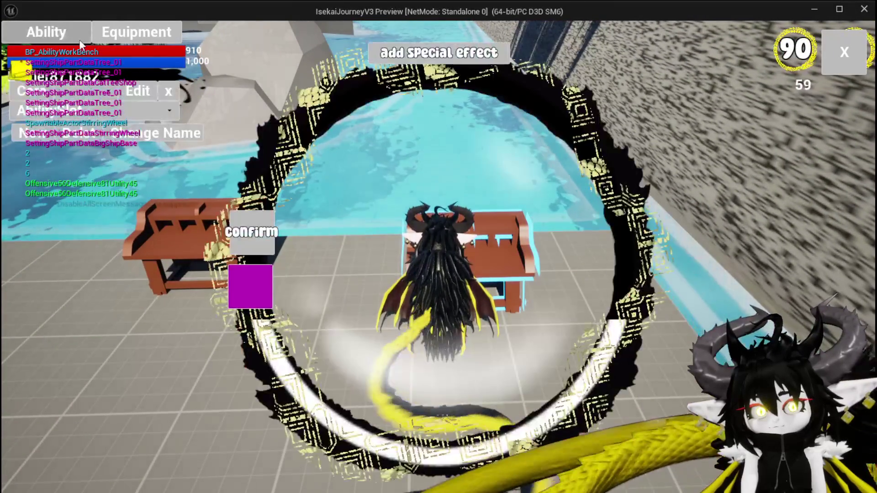
pyautogui.click(110, 91)
pyautogui.click(121, 117)
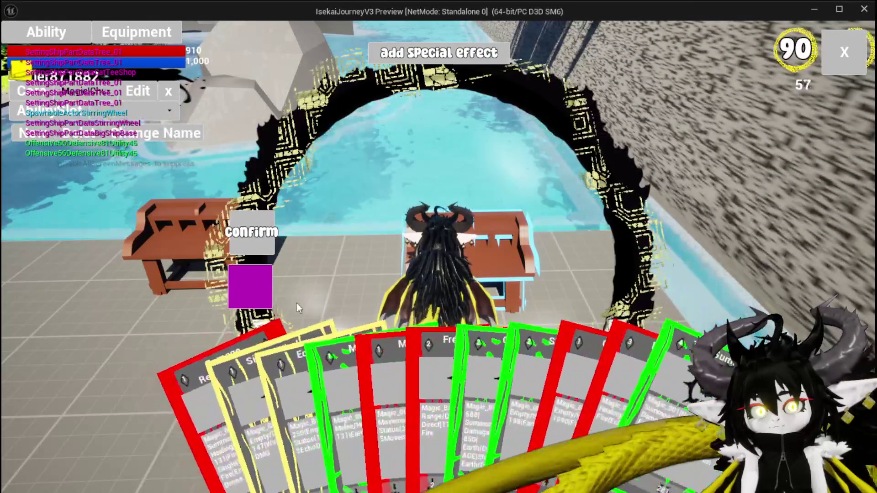
pyautogui.click(283, 394)
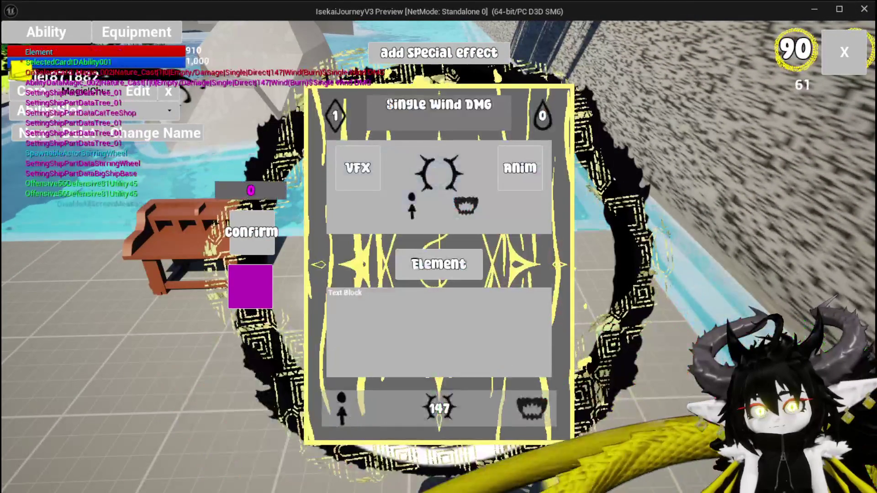
pyautogui.click(440, 260)
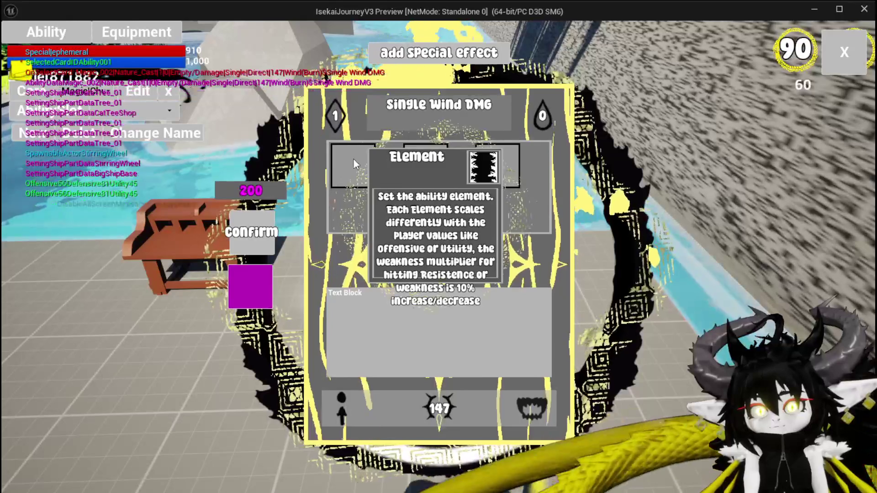
pyautogui.click(251, 232)
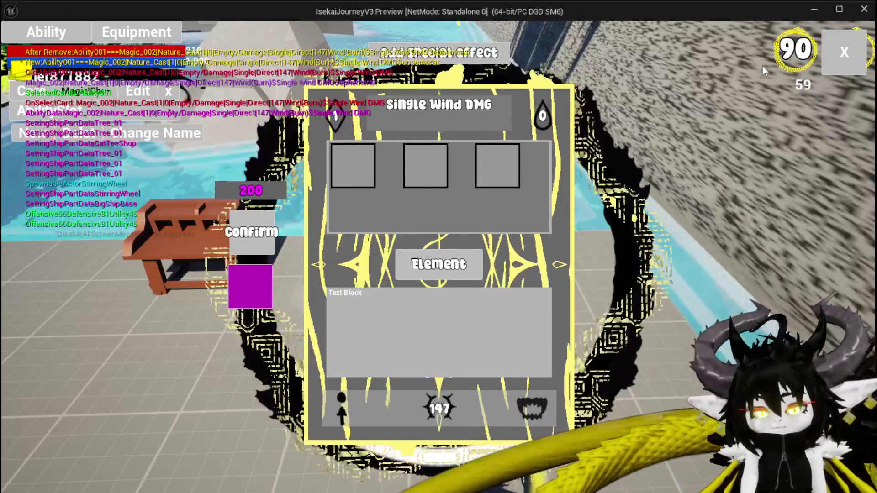
# Stop the preview and reopen the AbilityWorkBenchUI widget blueprint
pyautogui.moveTo(430, 151)
pyautogui.press('Escape')
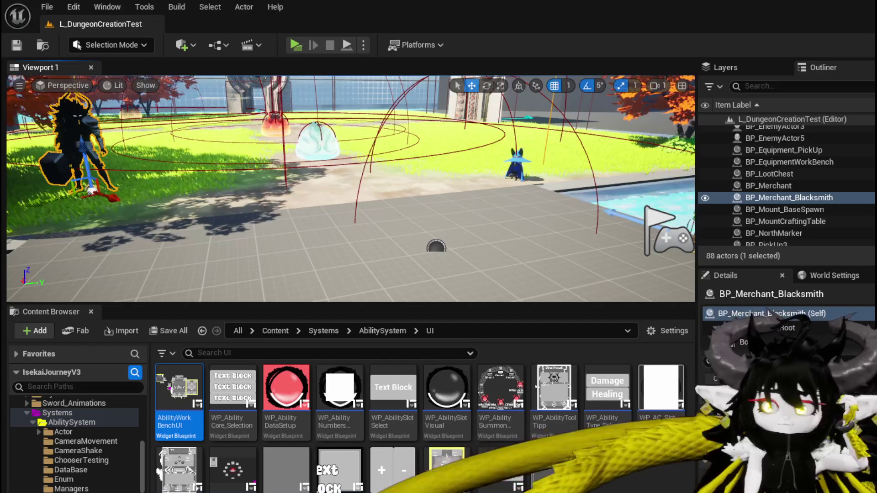
pyautogui.press('Return')
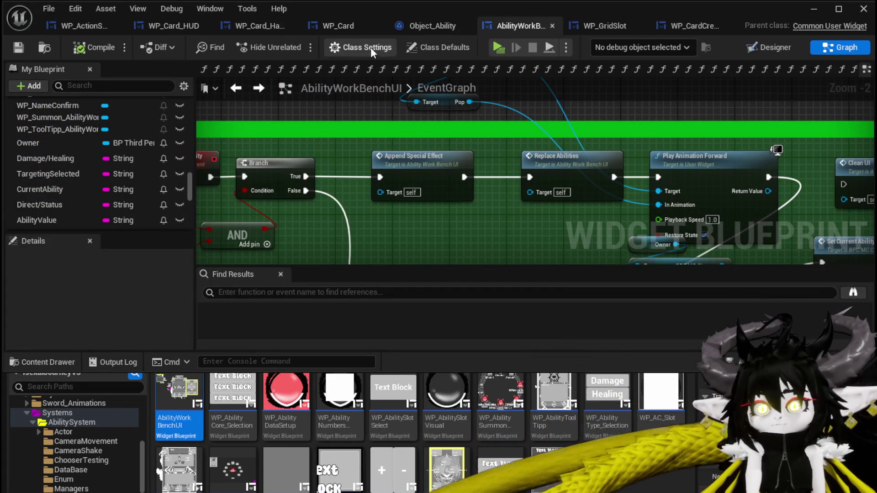
# Open SelectSpecial to view its ADDUNIQUE, Special Cost -200 and Set Points Left nodes
pyautogui.click(232, 88)
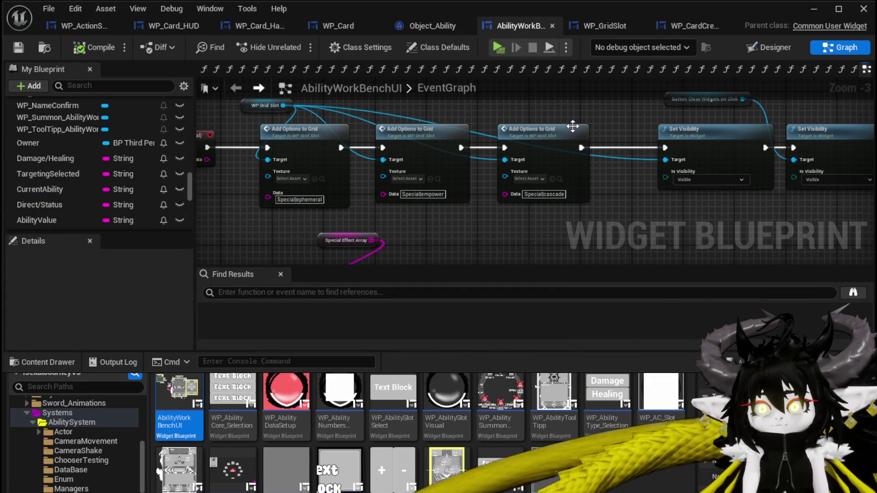
pyautogui.click(259, 89)
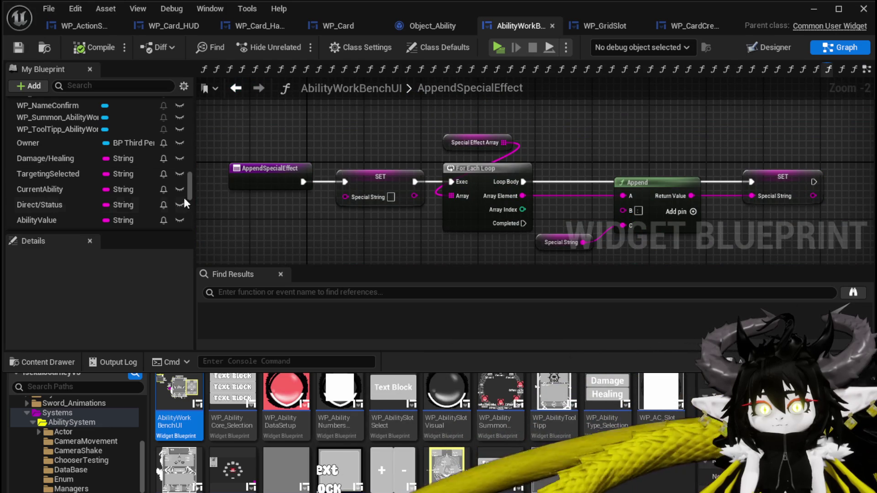
pyautogui.scroll(5, 51, 119)
pyautogui.scroll(-10, 81, 157)
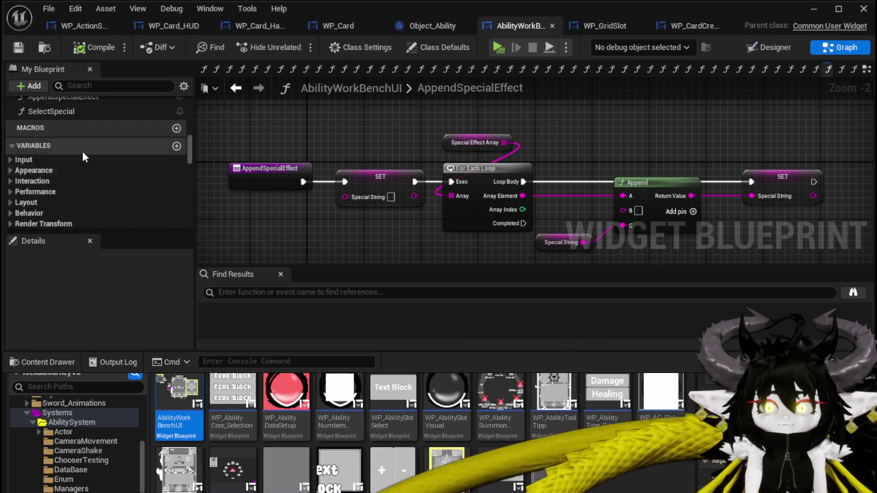
pyautogui.doubleClick(51, 112)
pyautogui.moveTo(456, 113)
pyautogui.mouseDown()
pyautogui.moveTo(530, 152)
pyautogui.moveTo(555, 154)
pyautogui.mouseUp()
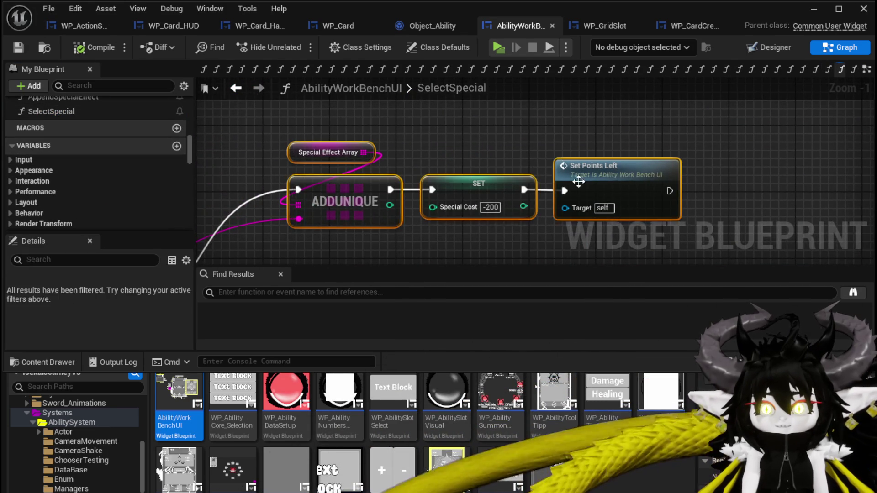
# Add a Get Button_CloseWidgetsOnClick node to the right of Set Points Left
pyautogui.moveTo(636, 194); pyautogui.dragTo(490, 200)
pyautogui.scroll(3, 92, 146)
pyautogui.scroll(-10, 87, 155)
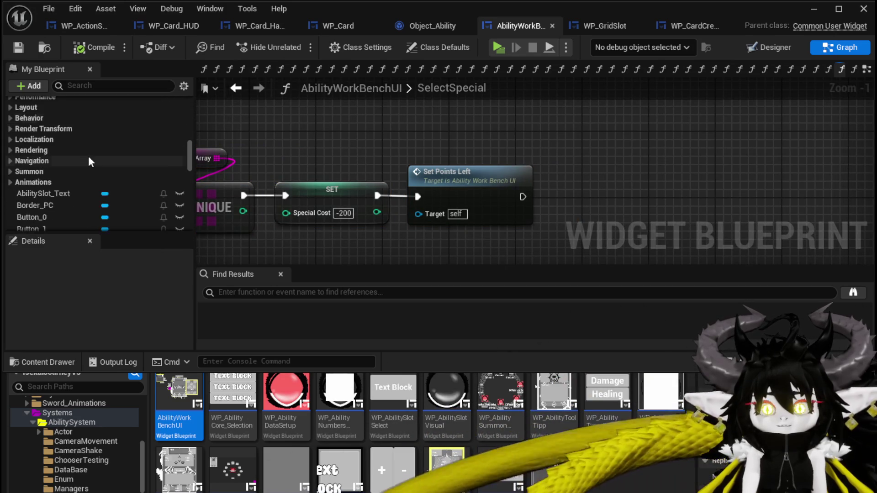
pyautogui.scroll(-5, 92, 154)
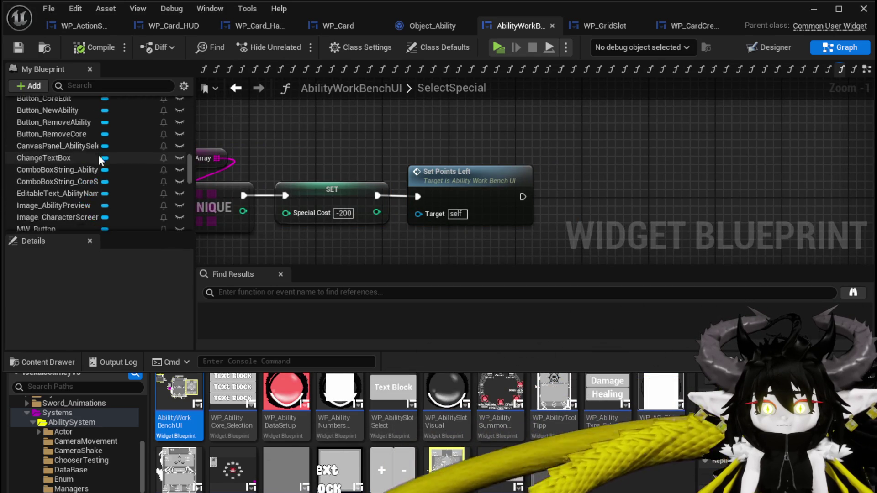
pyautogui.rightClick(494, 134)
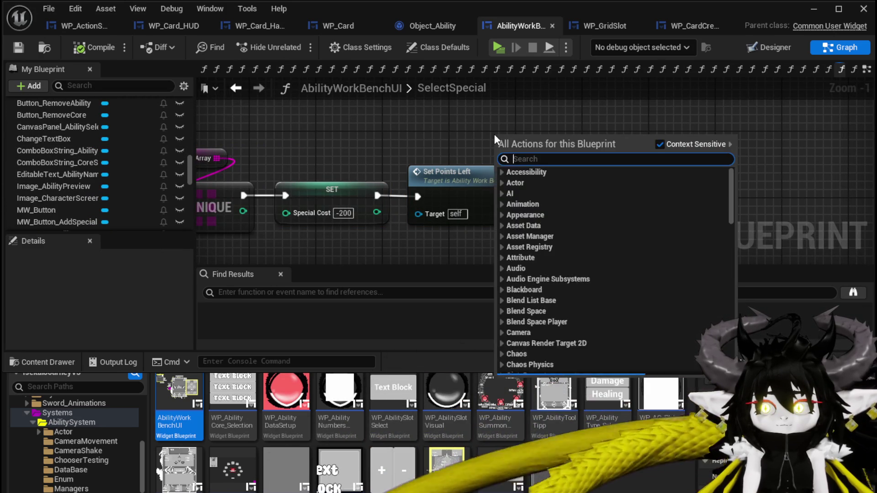
pyautogui.write('click')
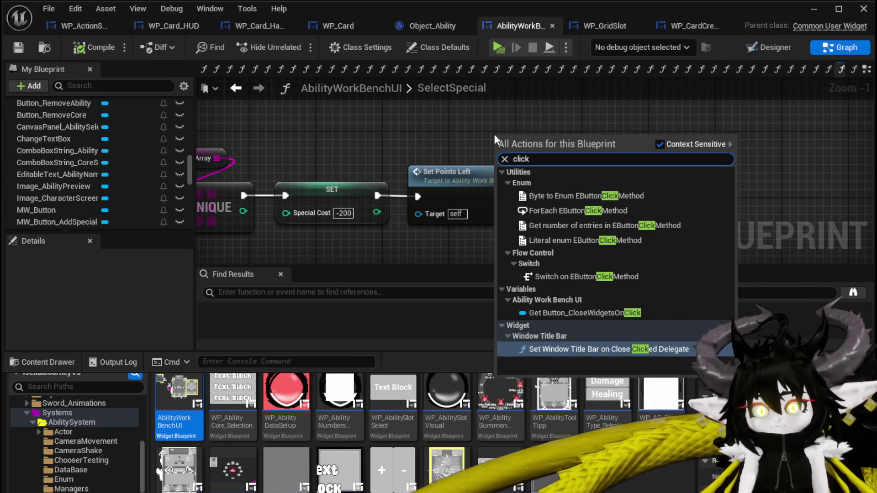
pyautogui.click(582, 313)
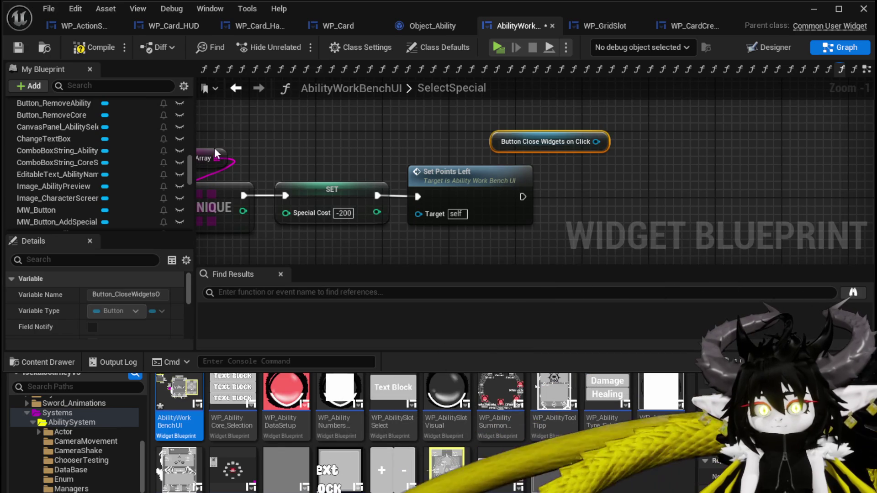
# Open the HideOptions function to inspect what it collapses
pyautogui.scroll(-1, 91, 219)
pyautogui.scroll(-4, 106, 215)
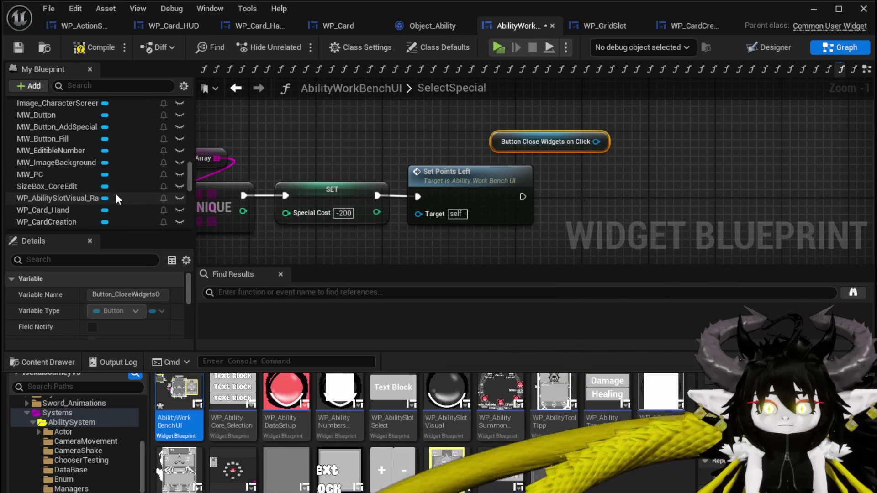
pyautogui.scroll(15, 116, 193)
pyautogui.scroll(8, 116, 193)
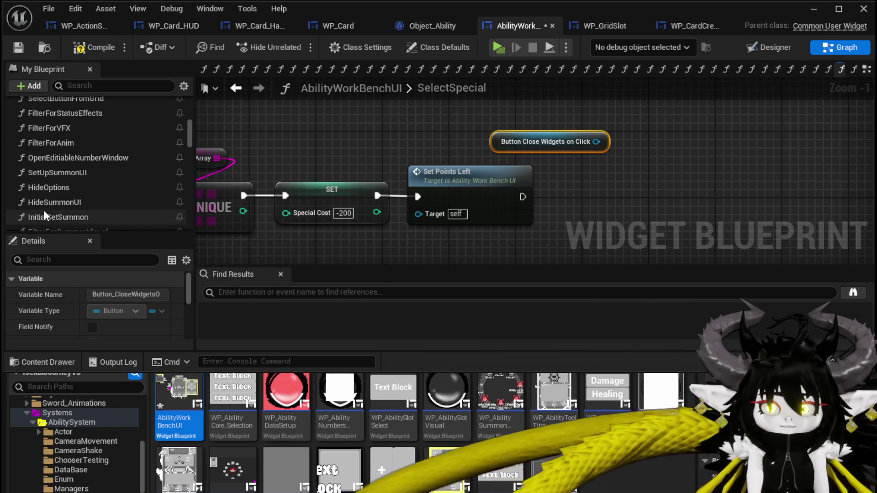
pyautogui.scroll(-2, 73, 201)
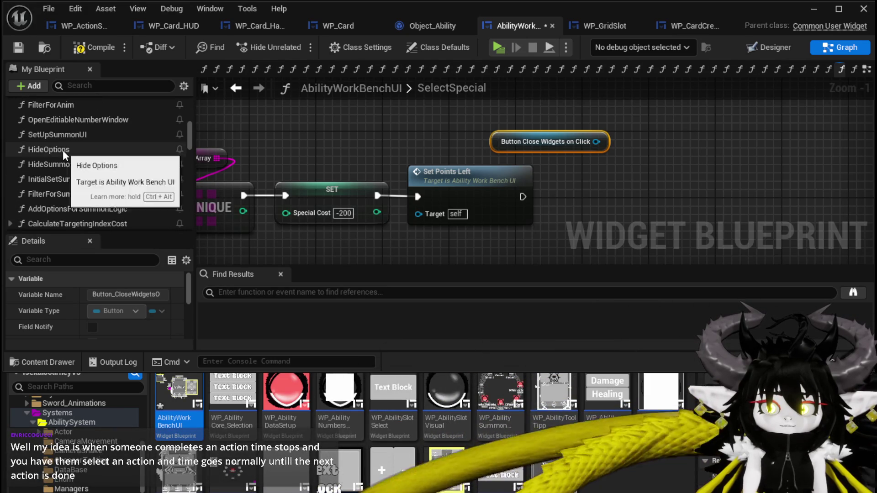
pyautogui.doubleClick(63, 149)
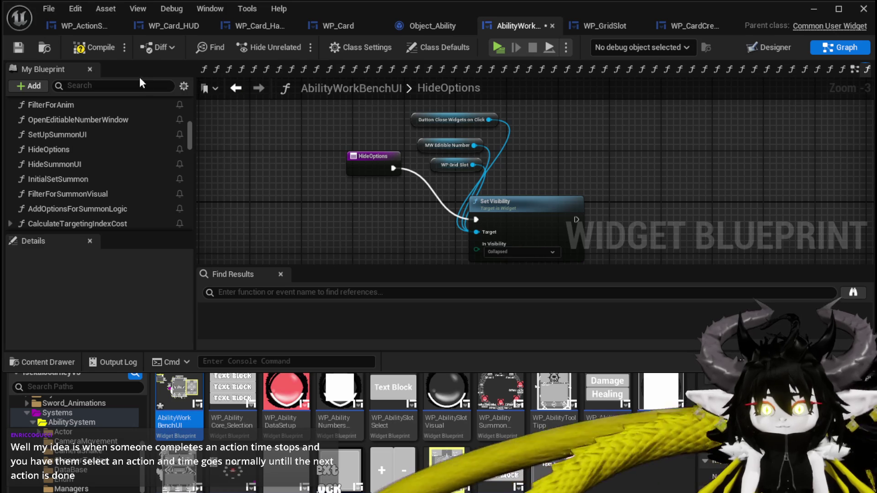
# Call Hide Options after Set Points Left, delete the button getter, then compile and save
pyautogui.click(236, 88)
pyautogui.moveTo(523, 197); pyautogui.dragTo(596, 218)
pyautogui.moveTo(646, 208); pyautogui.dragTo(605, 182)
pyautogui.click(565, 141)
pyautogui.press('Delete')
pyautogui.click(111, 53)
pyautogui.click(19, 47)
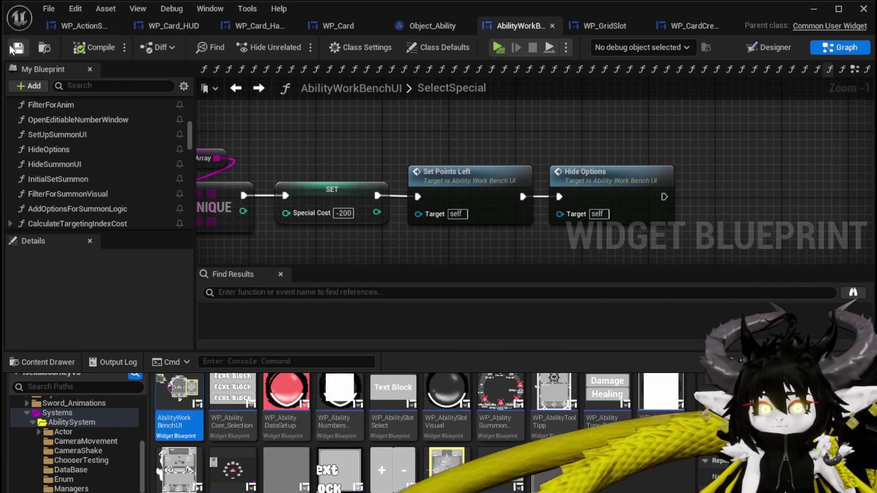
pyautogui.scroll(-4, 639, 123)
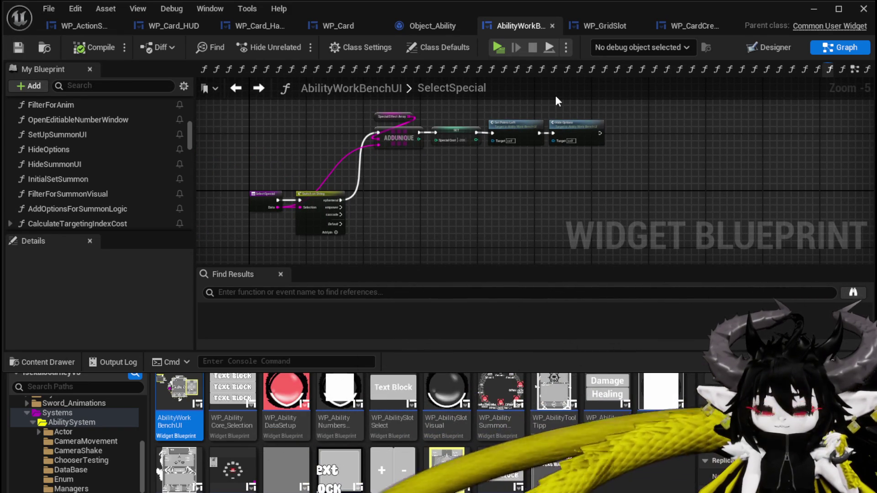
pyautogui.scroll(3, 434, 108)
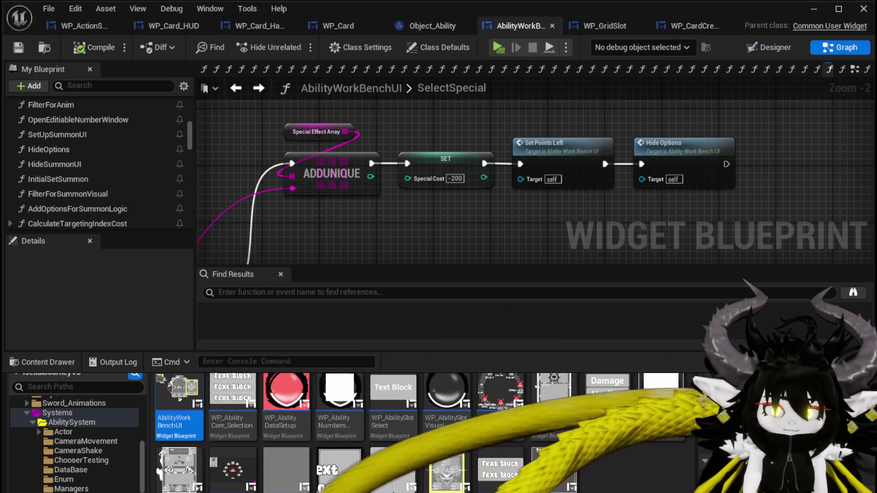
pyautogui.moveTo(523, 235); pyautogui.dragTo(453, 233)
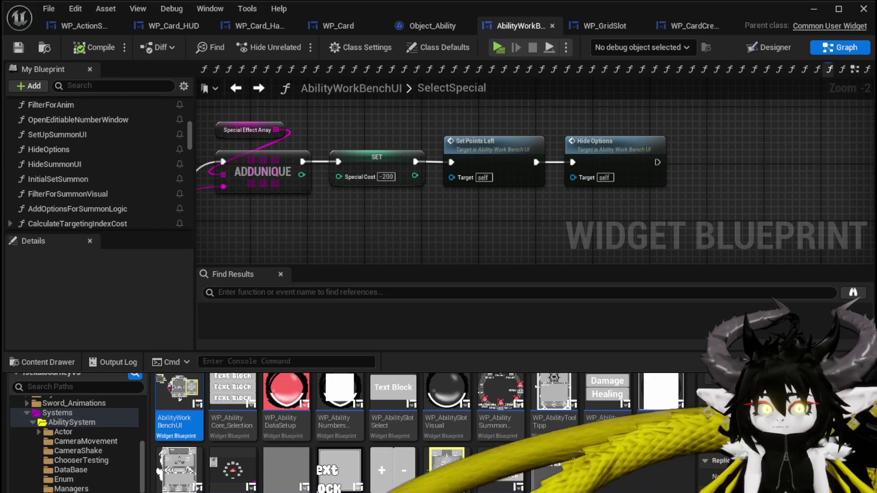
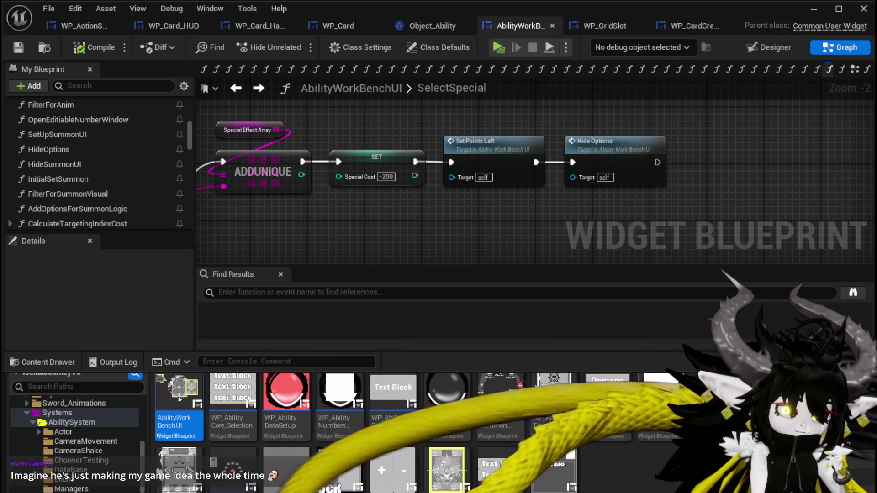
# Bring the browser with the Twitch 'Rapier R2 animation finished' video up over the editor
pyautogui.hotkey('alt', 'Tab')
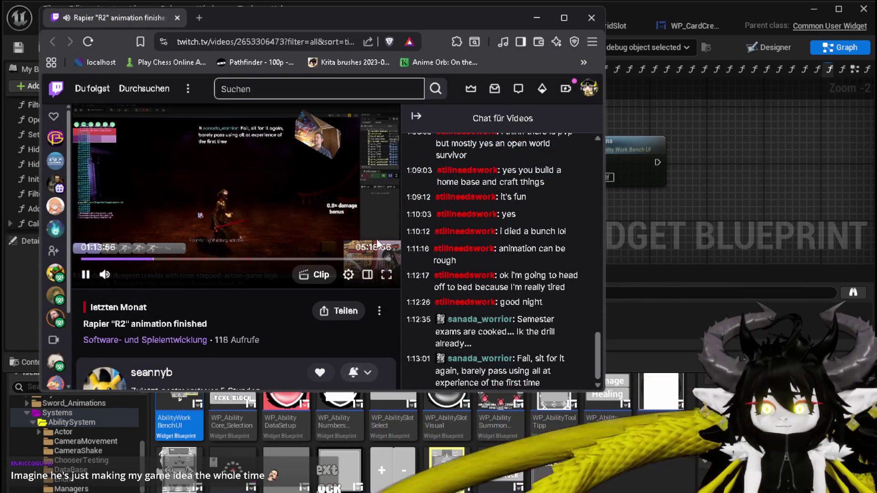
# In theater mode, seek back about twenty seconds and pause the video at 01:14:01
pyautogui.click(368, 274)
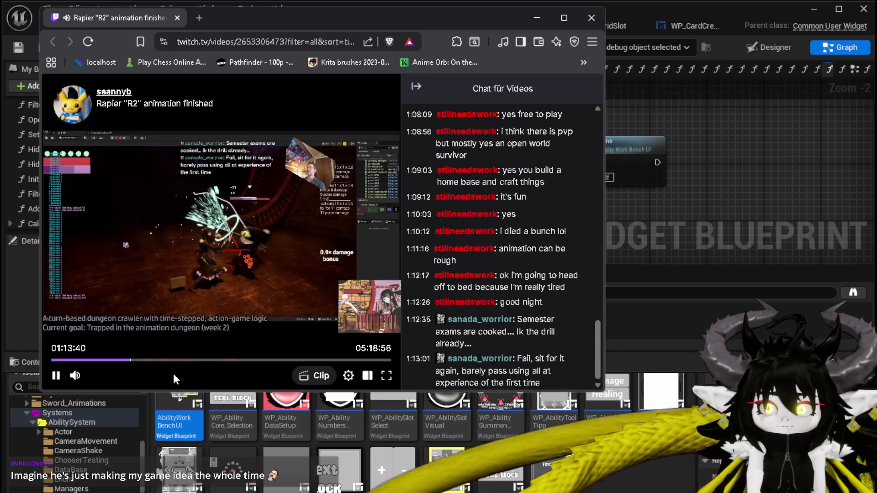
pyautogui.press('Left')
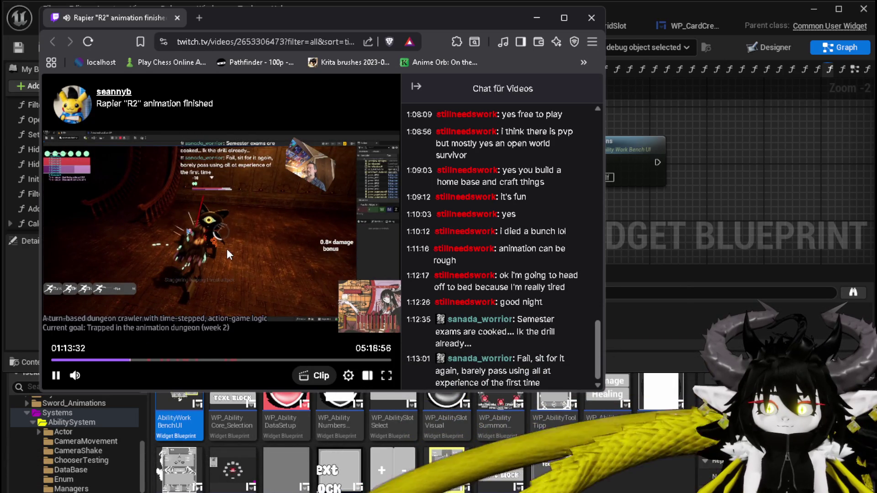
pyautogui.press('Left')
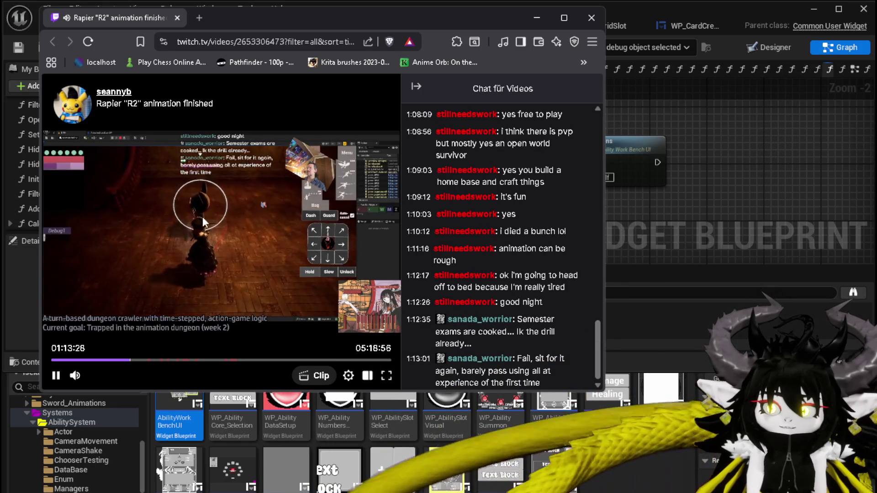
pyautogui.press('Right')
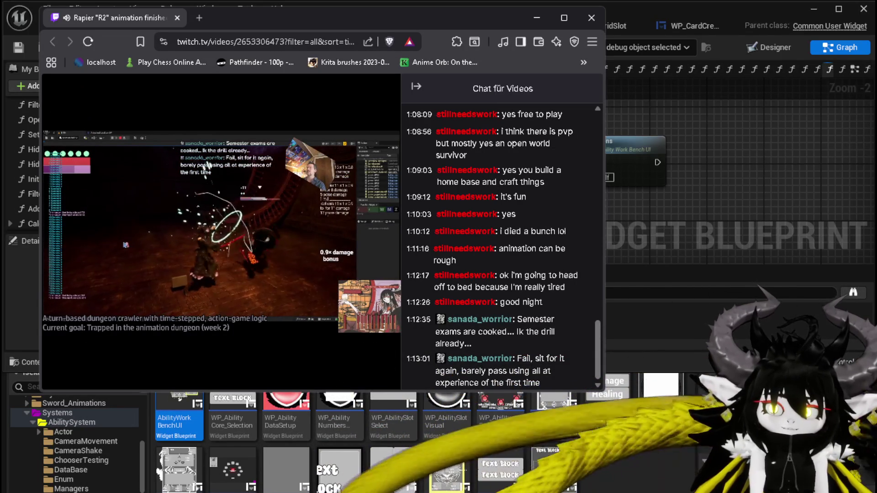
pyautogui.moveTo(203, 368)
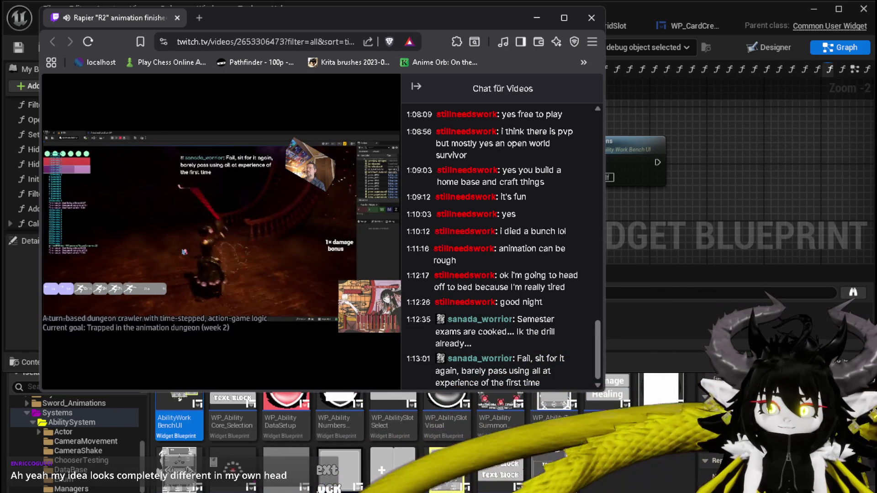
pyautogui.moveTo(274, 281)
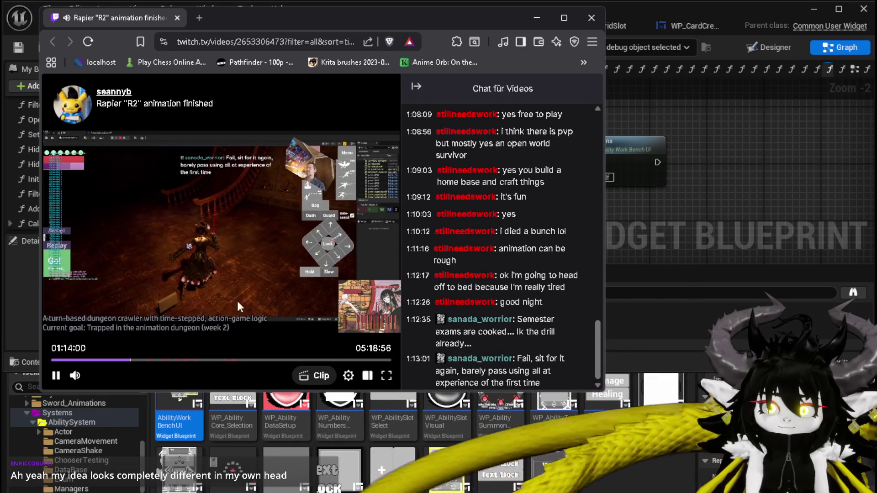
pyautogui.click(55, 375)
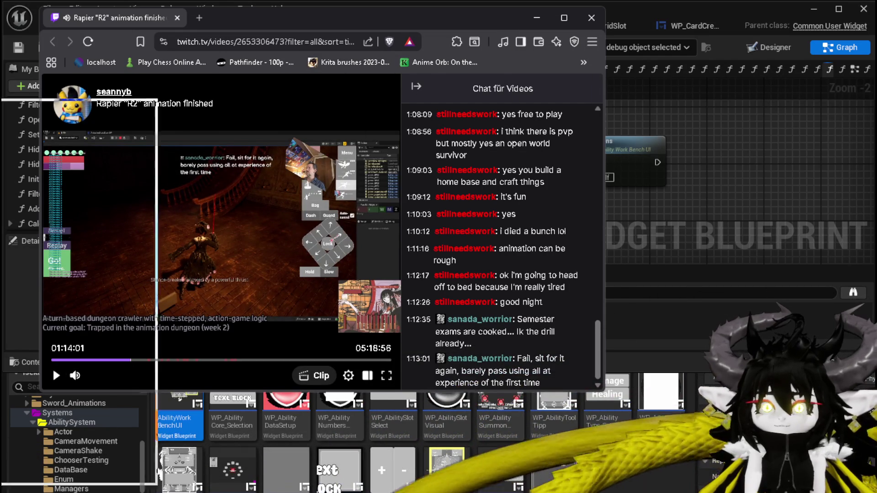
# Minimize the browser and zoom out on the SelectSpecial graph
pyautogui.click(537, 17)
pyautogui.moveTo(412, 214)
pyautogui.mouseDown()
pyautogui.moveTo(319, 215)
pyautogui.moveTo(441, 206)
pyautogui.moveTo(436, 162)
pyautogui.moveTo(410, 218)
pyautogui.mouseUp()
pyautogui.scroll(-1, 367, 205)
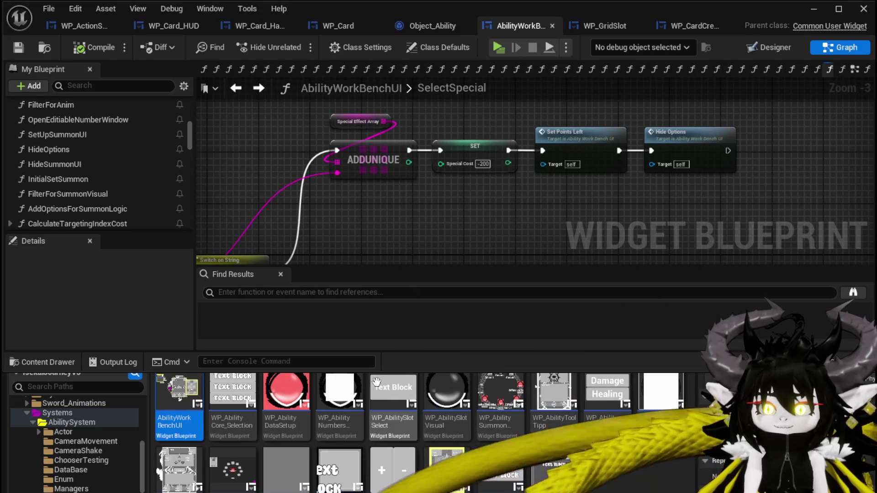
# Collapse the Content Drawer and shift the SelectSpecial graph view slightly right
pyautogui.click(725, 247)
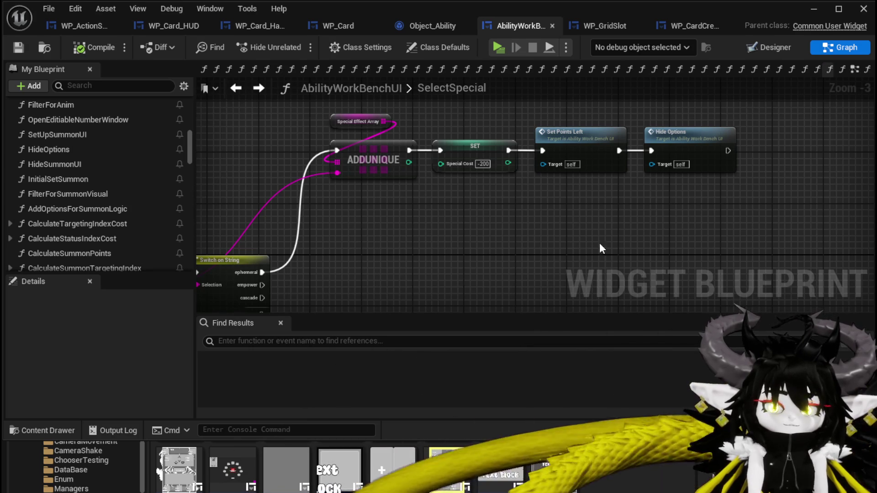
pyautogui.moveTo(508, 234); pyautogui.dragTo(524, 229)
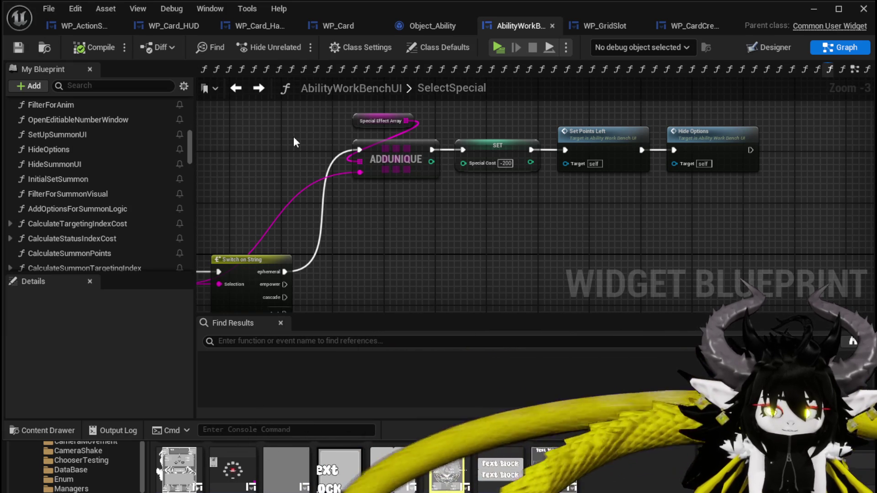
# Pan around and trial-select the ADDUNIQUE through Hide Options node chain
pyautogui.moveTo(294, 141); pyautogui.dragTo(268, 139)
pyautogui.click(18, 47)
pyautogui.moveTo(481, 212); pyautogui.dragTo(393, 202)
pyautogui.moveTo(284, 206); pyautogui.dragTo(666, 117)
pyautogui.click(464, 195)
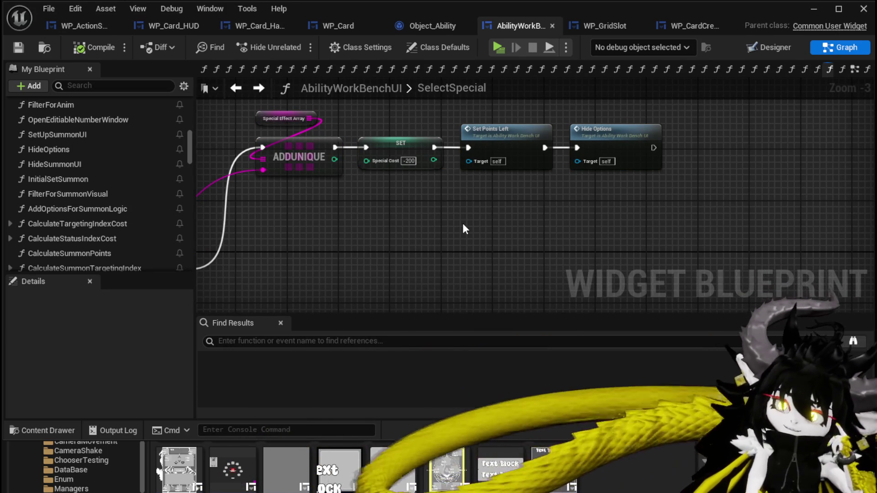
pyautogui.moveTo(458, 221)
pyautogui.mouseDown()
pyautogui.moveTo(425, 210)
pyautogui.moveTo(475, 208)
pyautogui.mouseUp()
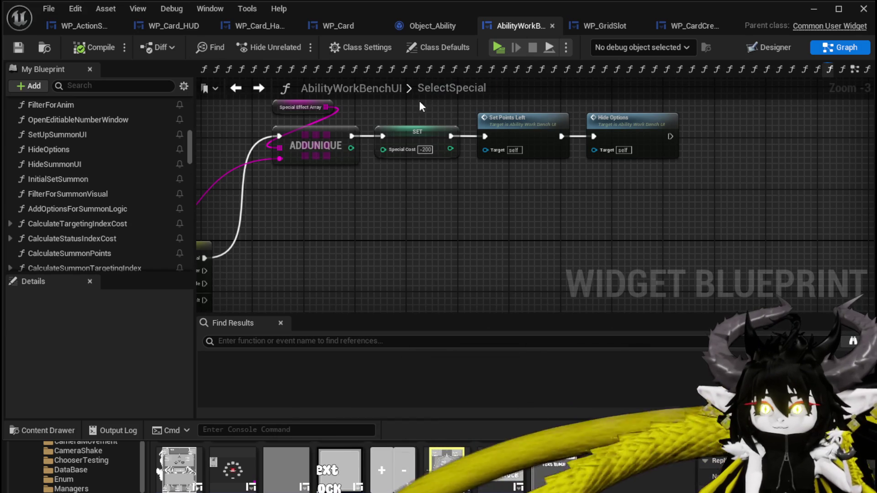
pyautogui.moveTo(296, 121)
pyautogui.mouseDown()
pyautogui.moveTo(519, 175)
pyautogui.moveTo(639, 192)
pyautogui.mouseUp()
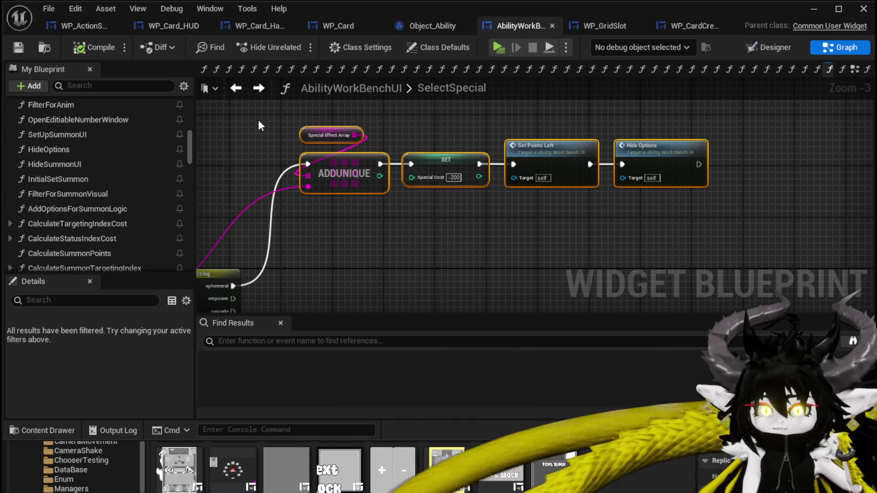
pyautogui.moveTo(258, 128); pyautogui.dragTo(731, 220)
pyautogui.click(511, 210)
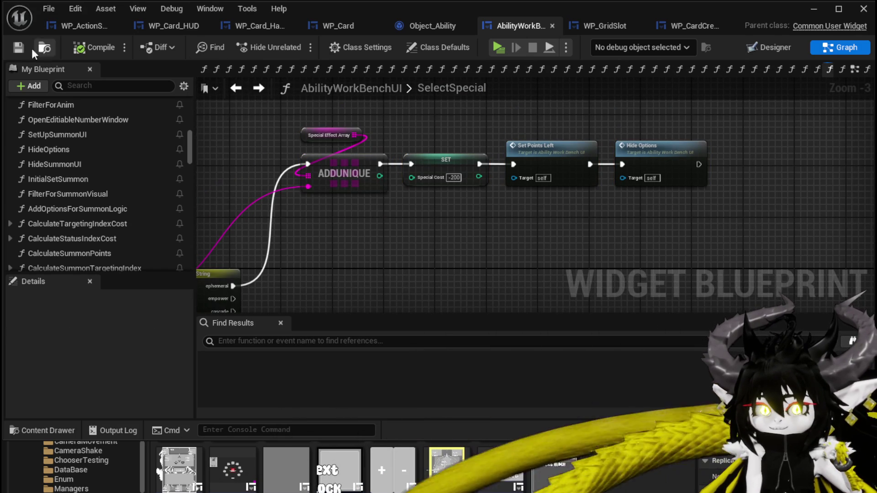
# Frame every node of SelectSpecial in view and save AbilityWorkBenchUI
pyautogui.hotkey('ctrl', 'a')
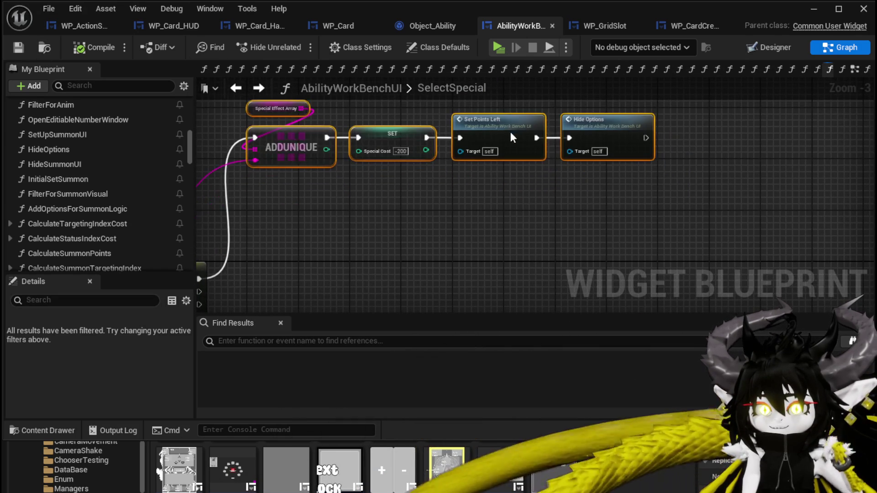
pyautogui.press('Home')
pyautogui.hotkey('ctrl', 's')
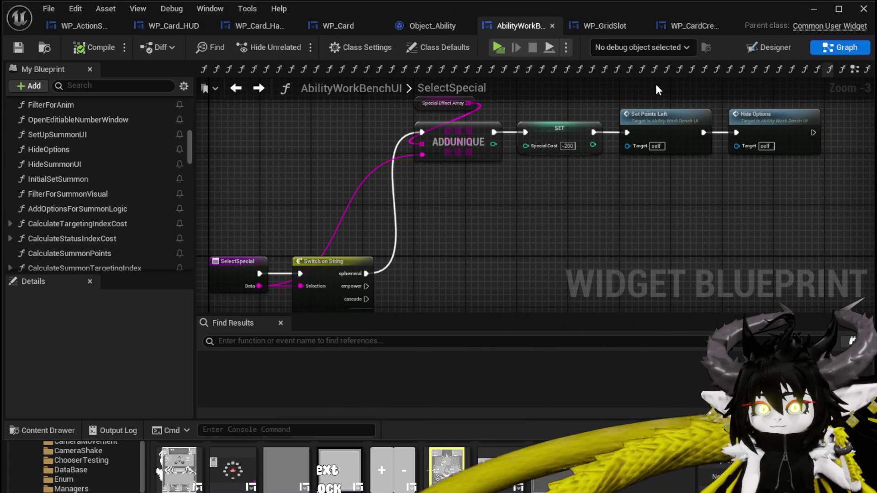
# Move the ADDUNIQUE, SET, Set Points Left and Hide Options chain up and right
pyautogui.moveTo(411, 192); pyautogui.dragTo(811, 115)
pyautogui.click(607, 241)
pyautogui.moveTo(353, 206)
pyautogui.mouseDown()
pyautogui.moveTo(783, 128)
pyautogui.moveTo(782, 117)
pyautogui.moveTo(716, 133)
pyautogui.mouseUp()
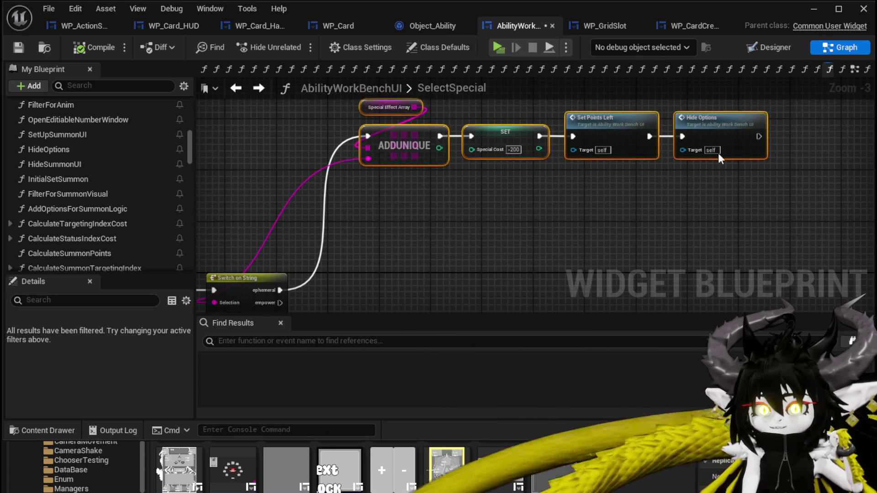
pyautogui.click(700, 193)
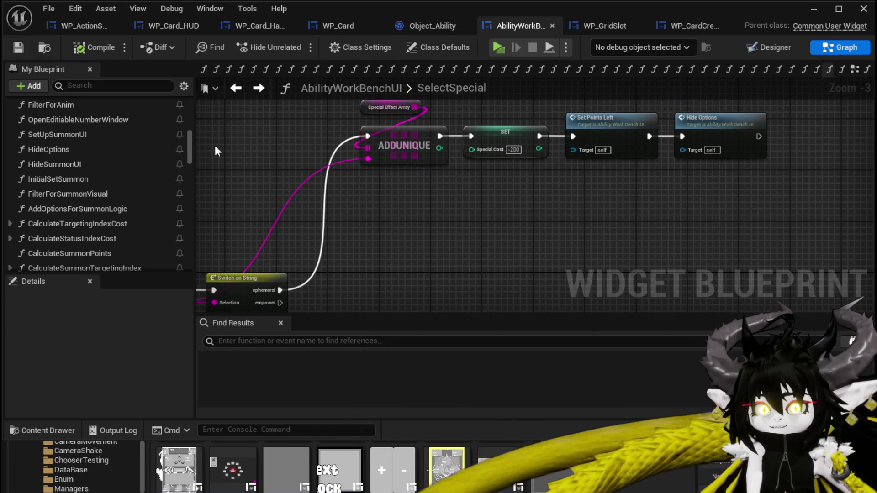
pyautogui.moveTo(352, 230)
pyautogui.mouseDown()
pyautogui.moveTo(440, 248)
pyautogui.moveTo(670, 132)
pyautogui.moveTo(676, 115)
pyautogui.mouseUp()
pyautogui.click(676, 114)
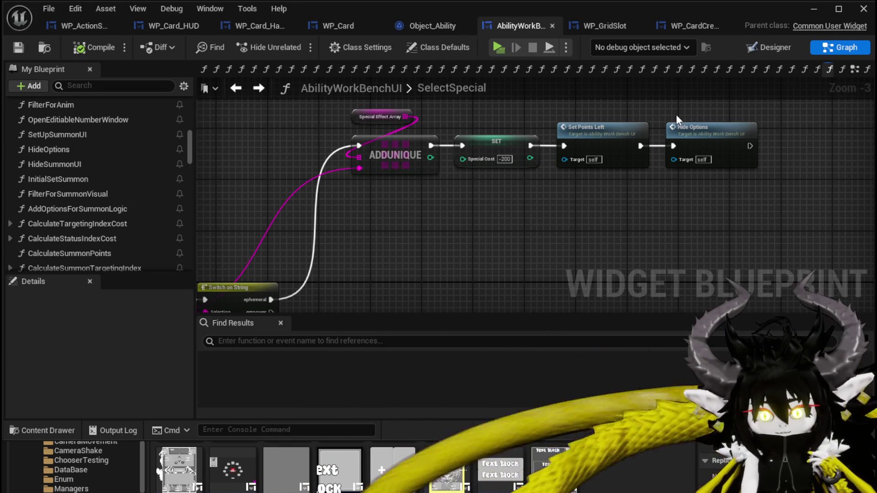
# Drag a wire off Switch on String's empower case, leaving it unconnected, then switch to WP_ActionSelection
pyautogui.moveTo(426, 230); pyautogui.dragTo(487, 165)
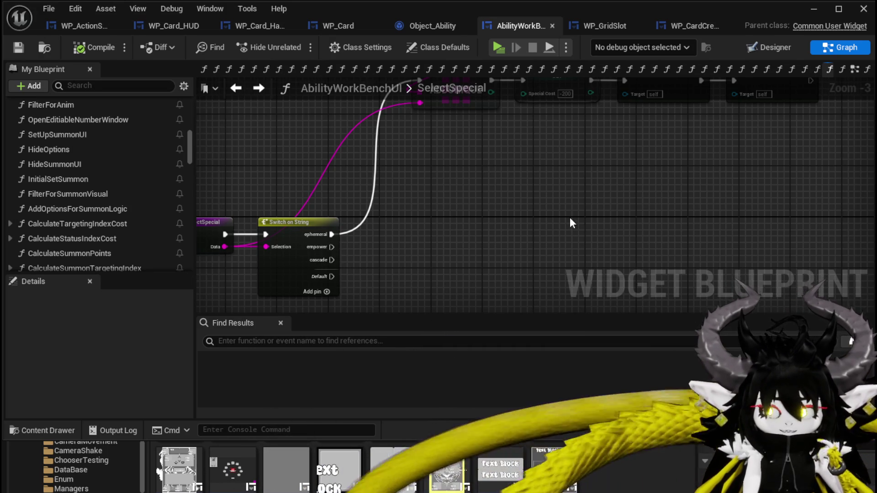
pyautogui.moveTo(480, 194); pyautogui.dragTo(474, 271)
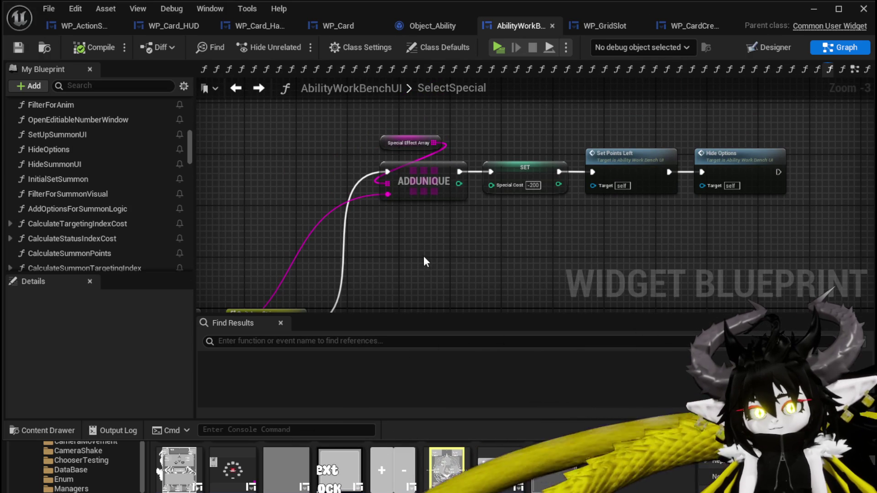
pyautogui.moveTo(422, 254); pyautogui.dragTo(460, 174)
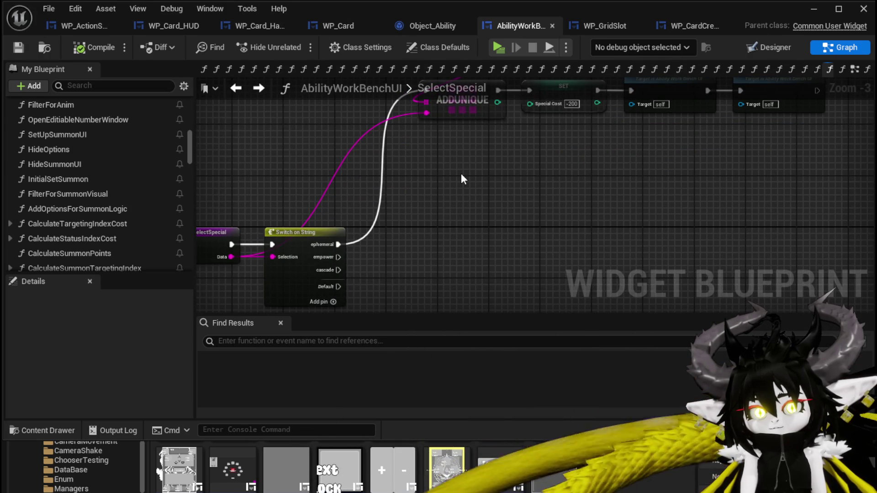
pyautogui.moveTo(330, 259)
pyautogui.mouseDown()
pyautogui.moveTo(532, 261)
pyautogui.moveTo(440, 259)
pyautogui.moveTo(470, 256)
pyautogui.moveTo(462, 260)
pyautogui.moveTo(454, 249)
pyautogui.mouseUp()
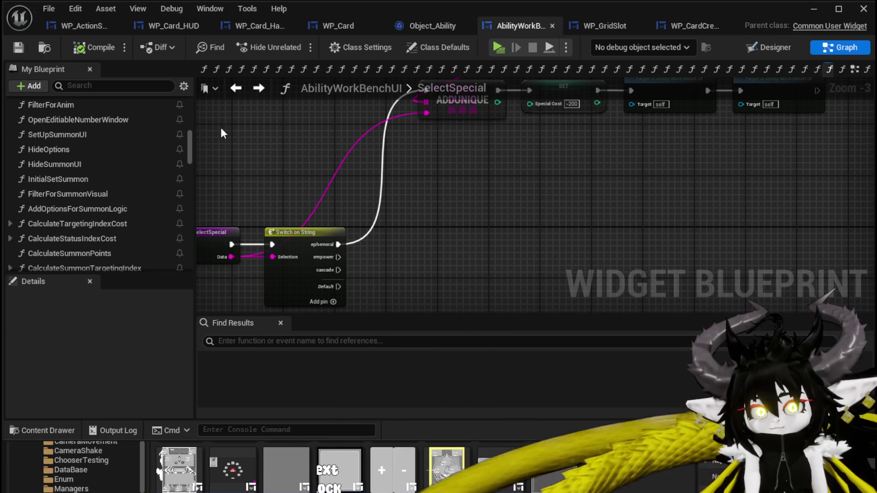
pyautogui.click(58, 24)
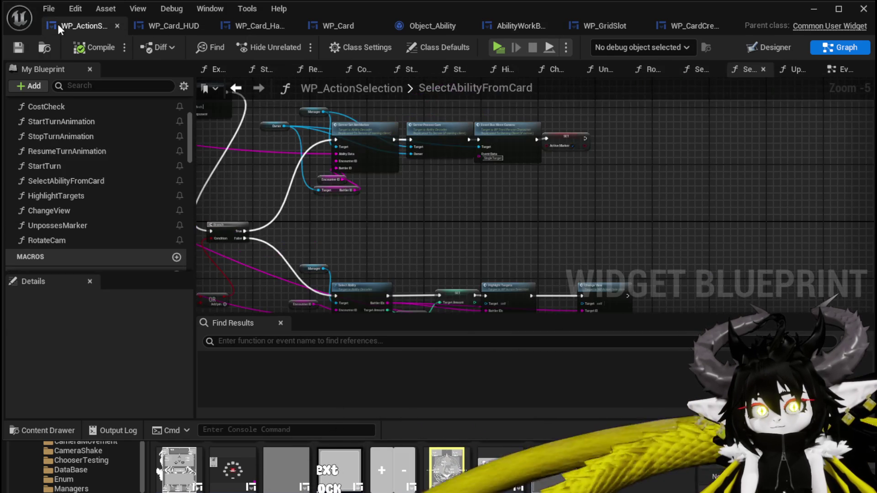
# Browse WP_Card_HUD's event graph near Get Data, then return to WP_ActionSelection's EventGraph
pyautogui.moveTo(419, 221); pyautogui.dragTo(621, 253)
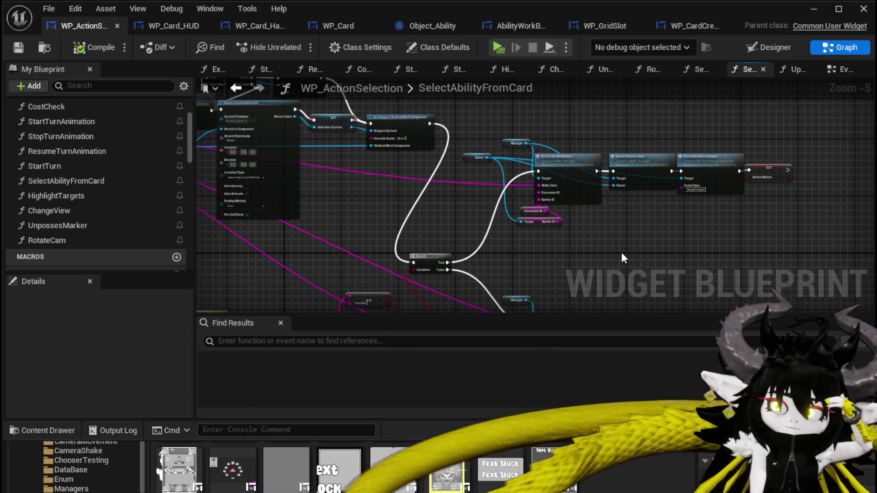
pyautogui.click(163, 26)
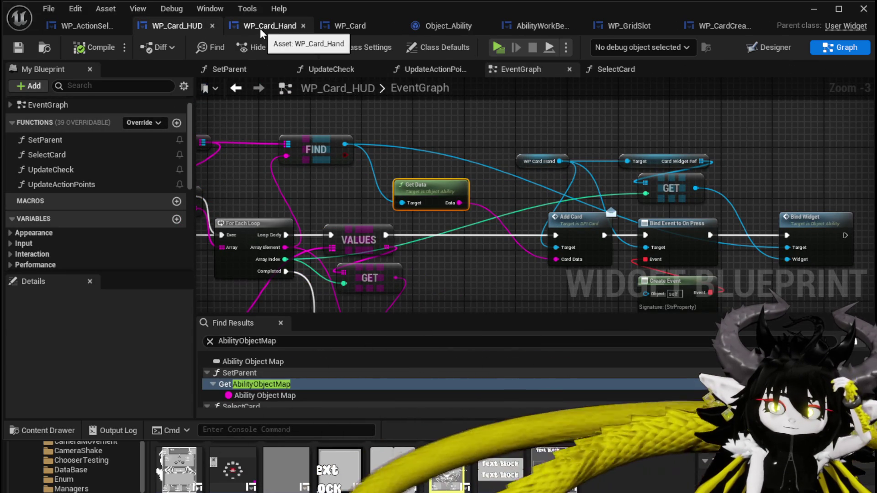
pyautogui.moveTo(217, 165)
pyautogui.mouseDown()
pyautogui.moveTo(377, 158)
pyautogui.moveTo(353, 174)
pyautogui.moveTo(413, 186)
pyautogui.moveTo(348, 163)
pyautogui.moveTo(132, 131)
pyautogui.mouseUp()
pyautogui.moveTo(360, 146); pyautogui.dragTo(547, 161)
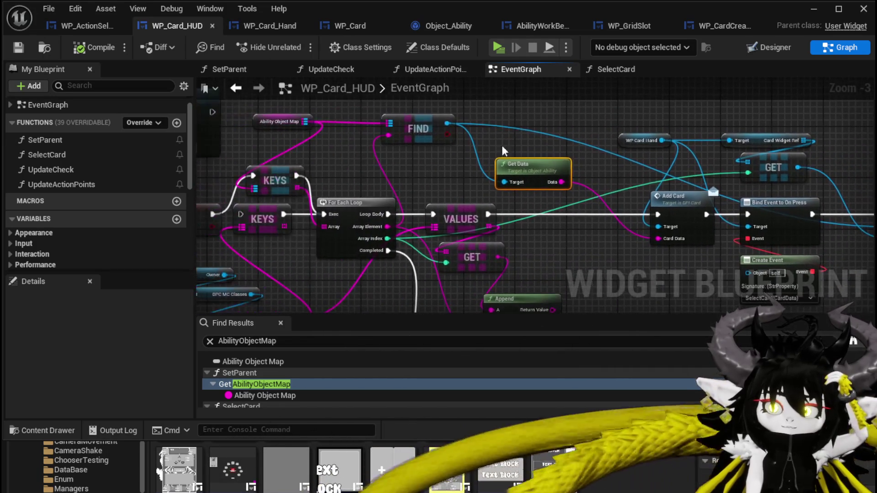
pyautogui.click(82, 25)
pyautogui.moveTo(502, 192)
pyautogui.mouseDown()
pyautogui.moveTo(603, 196)
pyautogui.moveTo(511, 152)
pyautogui.mouseUp()
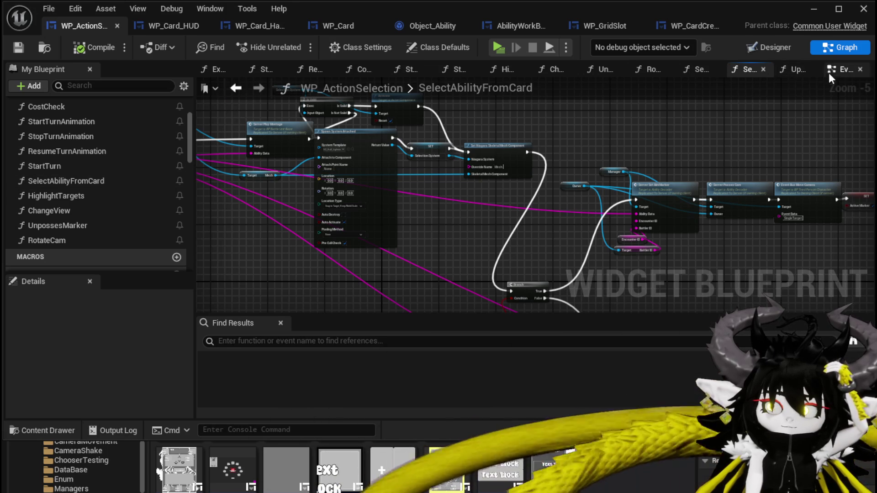
pyautogui.click(840, 69)
pyautogui.scroll(3, 463, 178)
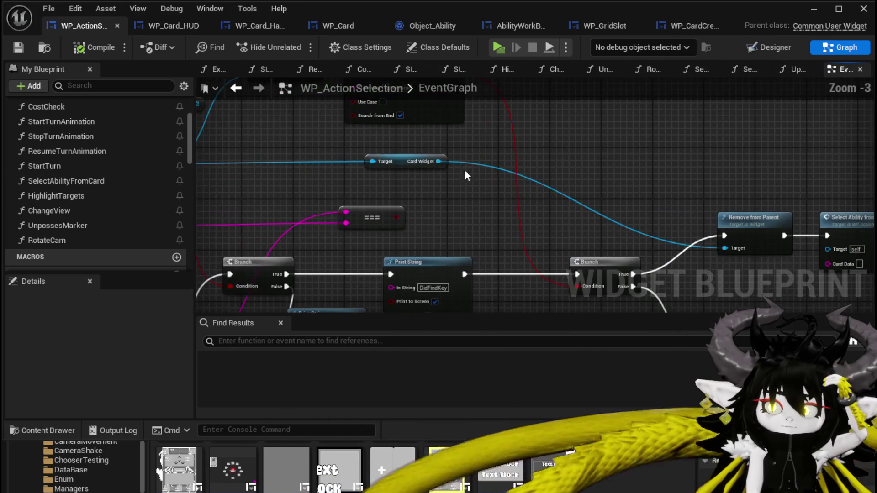
# Paste a copy of the Contains node, wire Get Data's Data into it, and set Substring to 'Empower'
pyautogui.moveTo(471, 154)
pyautogui.mouseDown()
pyautogui.moveTo(687, 189)
pyautogui.moveTo(541, 251)
pyautogui.mouseUp()
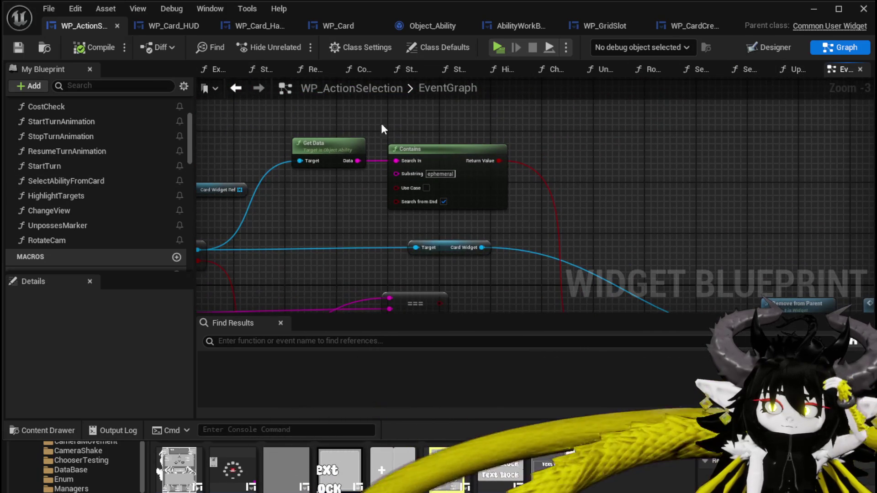
pyautogui.click(447, 149)
pyautogui.moveTo(527, 113); pyautogui.dragTo(524, 164)
pyautogui.hotkey('ctrl', 'v')
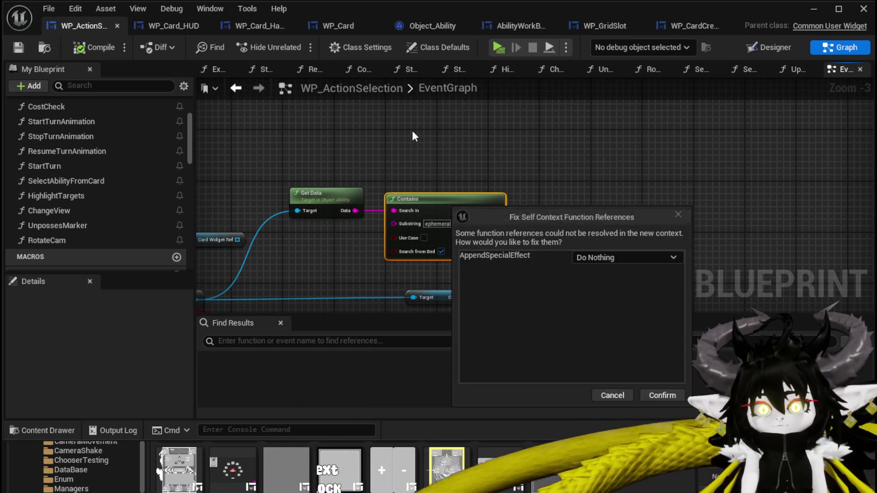
pyautogui.click(612, 394)
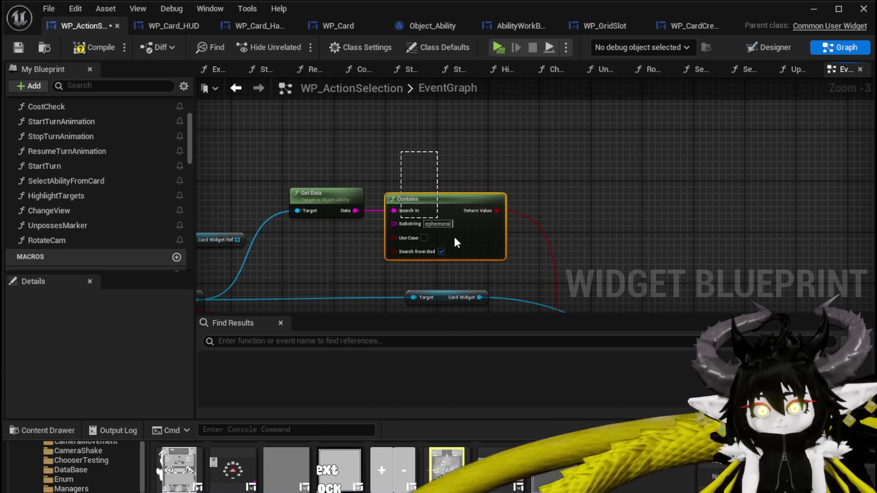
pyautogui.hotkey('ctrl', 'v')
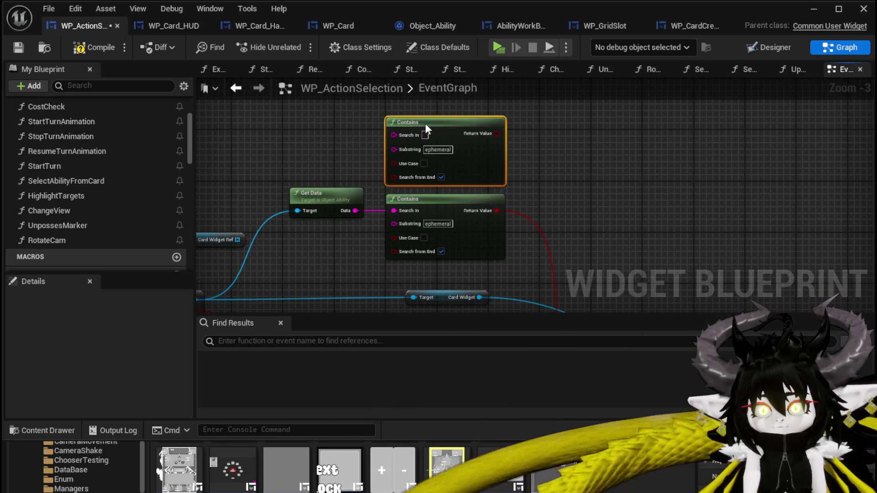
pyautogui.moveTo(355, 210); pyautogui.dragTo(385, 138)
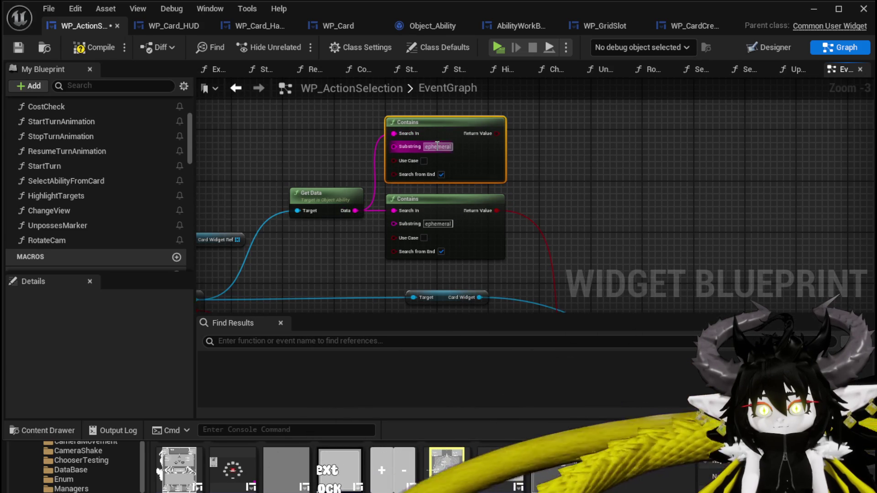
pyautogui.write('Empower')
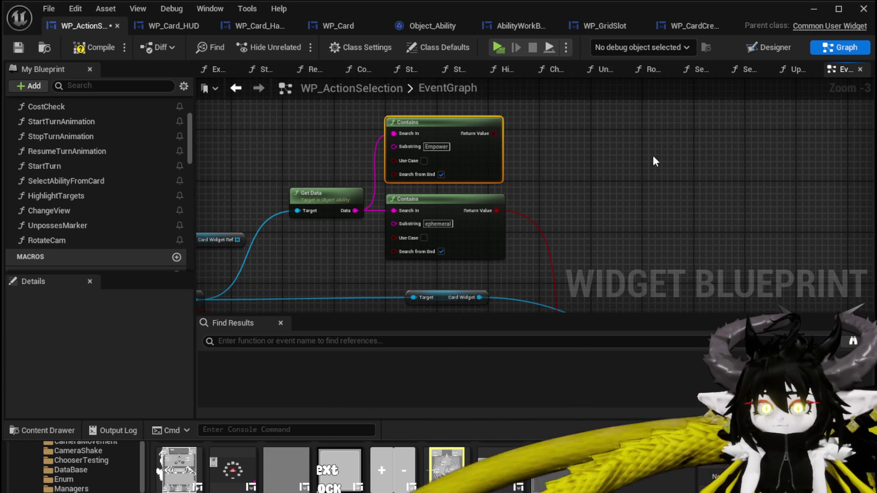
# Pan to the two Contains nodes and the FIND, GET, VALUES and Branch nodes
pyautogui.scroll(-2, 535, 154)
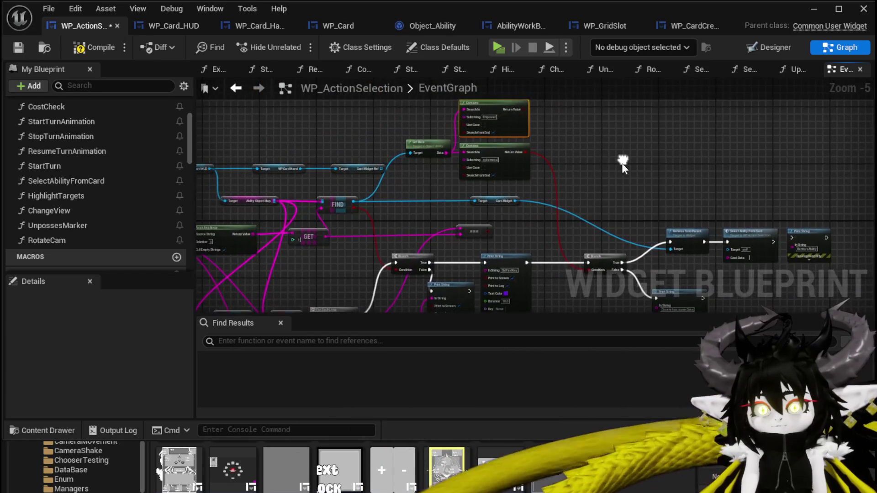
pyautogui.scroll(2, 623, 159)
pyautogui.moveTo(623, 159)
pyautogui.mouseDown()
pyautogui.moveTo(604, 161)
pyautogui.moveTo(539, 208)
pyautogui.moveTo(427, 117)
pyautogui.moveTo(291, 207)
pyautogui.moveTo(255, 307)
pyautogui.mouseUp()
pyautogui.moveTo(582, 155); pyautogui.dragTo(475, 181)
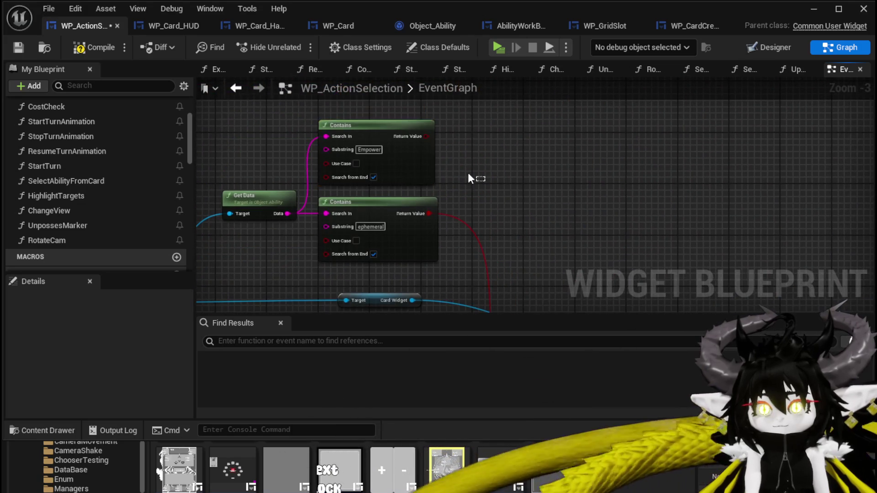
pyautogui.scroll(-2, 706, 124)
pyautogui.moveTo(356, 196)
pyautogui.mouseDown()
pyautogui.moveTo(495, 141)
pyautogui.moveTo(459, 133)
pyautogui.moveTo(458, 163)
pyautogui.moveTo(466, 152)
pyautogui.moveTo(386, 163)
pyautogui.mouseUp()
# Delete the leftover Print String node
pyautogui.moveTo(543, 246); pyautogui.dragTo(537, 187)
pyautogui.rightClick(460, 238)
pyautogui.press('Escape')
pyautogui.moveTo(381, 235)
pyautogui.mouseDown()
pyautogui.moveTo(388, 266)
pyautogui.moveTo(464, 225)
pyautogui.mouseUp()
pyautogui.press('Delete')
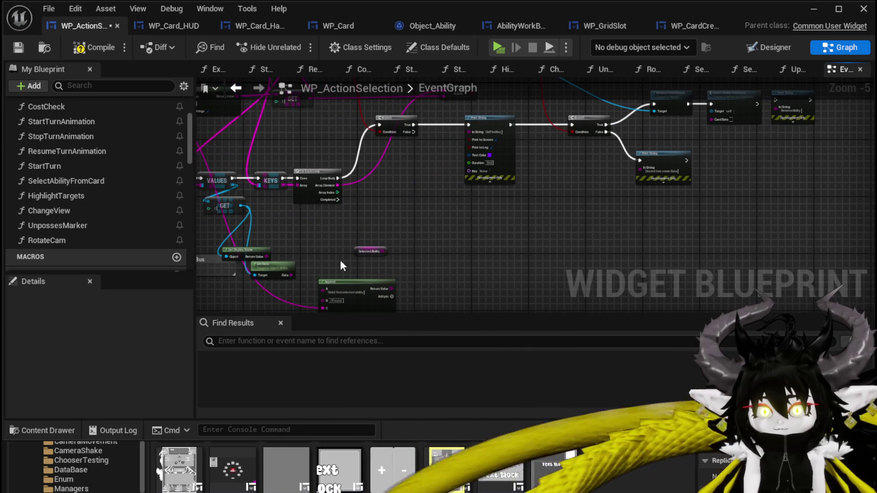
# Rearrange the SelectedAbility, GET, Parse Into Array and FIND nodes
pyautogui.moveTo(380, 251); pyautogui.dragTo(455, 230)
pyautogui.moveTo(414, 250)
pyautogui.mouseDown()
pyautogui.moveTo(392, 200)
pyautogui.moveTo(426, 195)
pyautogui.moveTo(448, 206)
pyautogui.mouseUp()
pyautogui.moveTo(371, 197)
pyautogui.mouseDown()
pyautogui.moveTo(399, 214)
pyautogui.moveTo(398, 194)
pyautogui.mouseUp()
pyautogui.moveTo(294, 195); pyautogui.dragTo(281, 190)
pyautogui.moveTo(395, 193); pyautogui.dragTo(347, 188)
pyautogui.moveTo(442, 210); pyautogui.dragTo(384, 217)
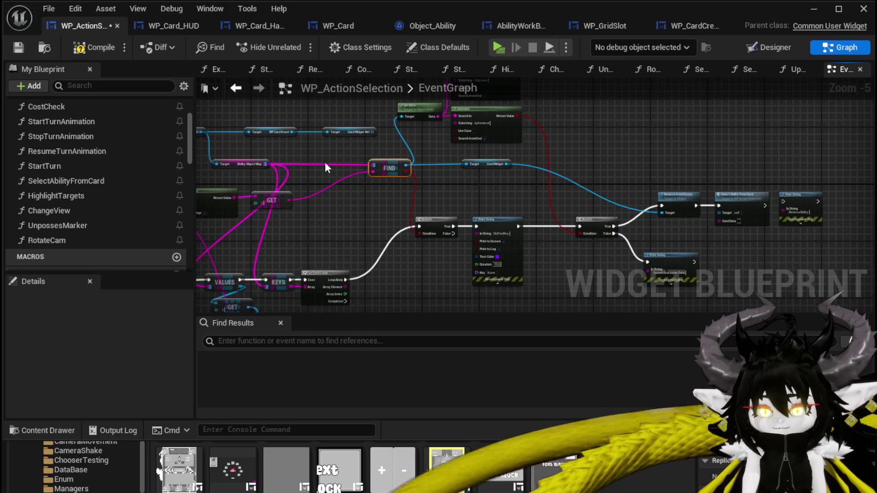
pyautogui.moveTo(325, 164); pyautogui.dragTo(387, 163)
pyautogui.moveTo(292, 151); pyautogui.dragTo(367, 160)
# Delete the WP Card Hand and Card Widget Ref nodes and move the Ability Object Map getter into their place
pyautogui.moveTo(424, 126); pyautogui.dragTo(424, 124)
pyautogui.press('Delete')
pyautogui.moveTo(312, 174)
pyautogui.mouseDown()
pyautogui.moveTo(385, 149)
pyautogui.moveTo(368, 147)
pyautogui.mouseUp()
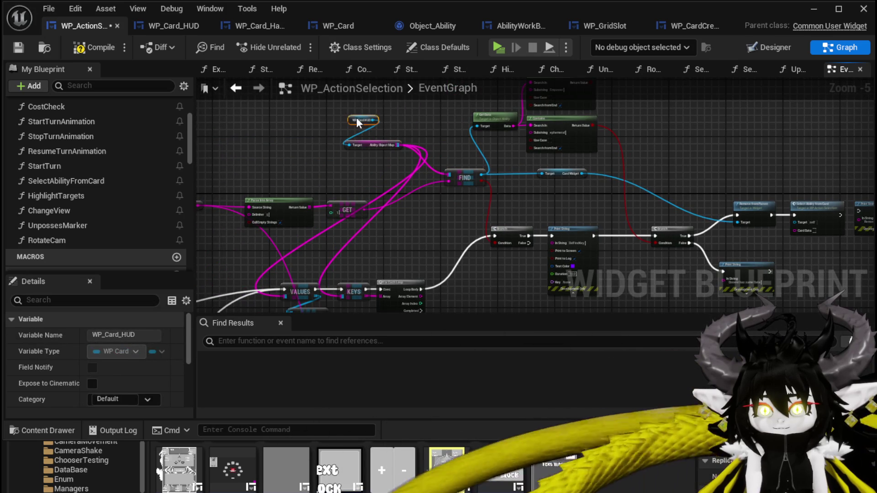
# Delete the VALUES, GET, Get Display Name and Get Data nodes
pyautogui.moveTo(447, 233)
pyautogui.mouseDown()
pyautogui.moveTo(460, 151)
pyautogui.moveTo(486, 151)
pyautogui.mouseUp()
pyautogui.click(350, 222)
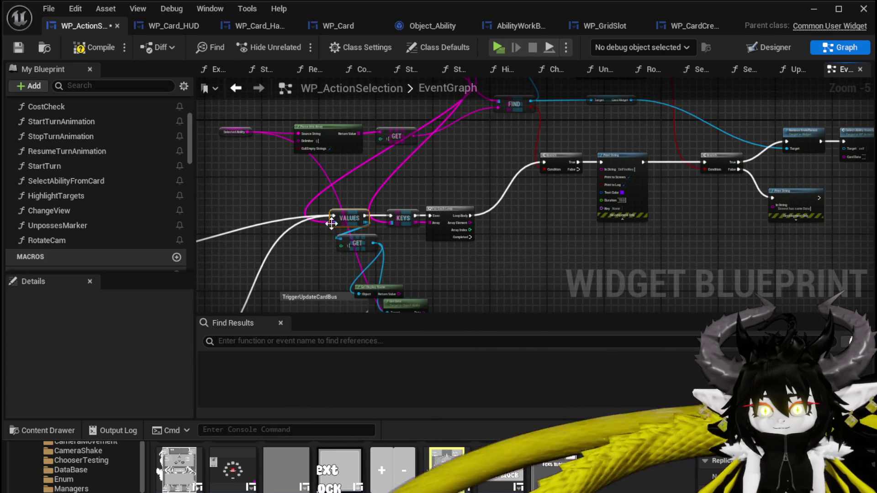
pyautogui.moveTo(334, 221)
pyautogui.mouseDown()
pyautogui.moveTo(395, 217)
pyautogui.moveTo(349, 199)
pyautogui.mouseUp()
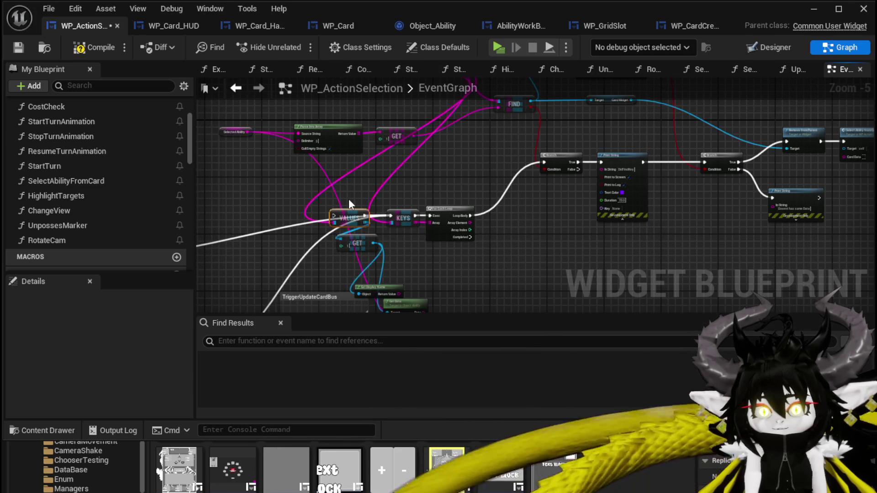
pyautogui.press('Delete')
pyautogui.click(363, 247)
pyautogui.moveTo(446, 273); pyautogui.dragTo(407, 221)
pyautogui.press('Delete')
# Move the WP Card HUD and Ability Object Map nodes below GET and reposition Selected Ability
pyautogui.moveTo(419, 242); pyautogui.dragTo(410, 222)
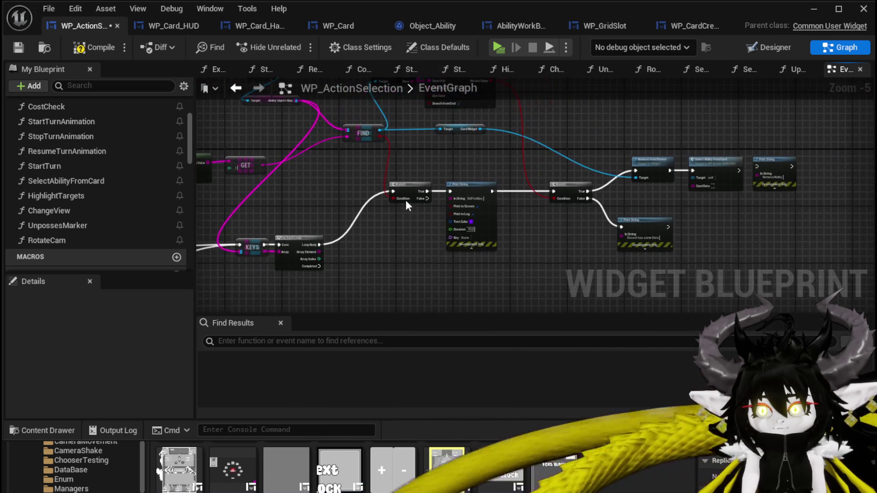
pyautogui.moveTo(673, 203)
pyautogui.mouseDown()
pyautogui.moveTo(476, 232)
pyautogui.moveTo(496, 221)
pyautogui.mouseUp()
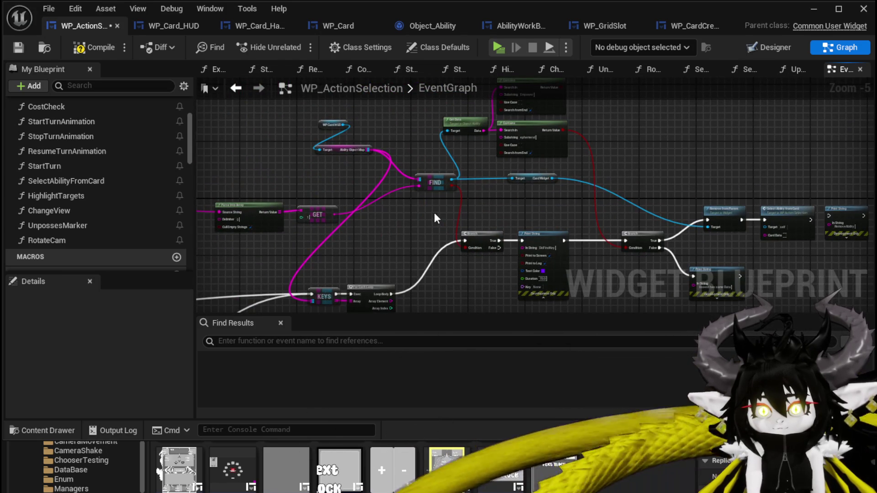
pyautogui.moveTo(339, 167)
pyautogui.mouseDown()
pyautogui.moveTo(359, 109)
pyautogui.moveTo(437, 66)
pyautogui.mouseUp()
pyautogui.moveTo(420, 106)
pyautogui.mouseDown()
pyautogui.moveTo(294, 210)
pyautogui.moveTo(367, 239)
pyautogui.moveTo(390, 264)
pyautogui.moveTo(391, 256)
pyautogui.mouseUp()
pyautogui.moveTo(451, 209); pyautogui.dragTo(476, 252)
pyautogui.click(394, 211)
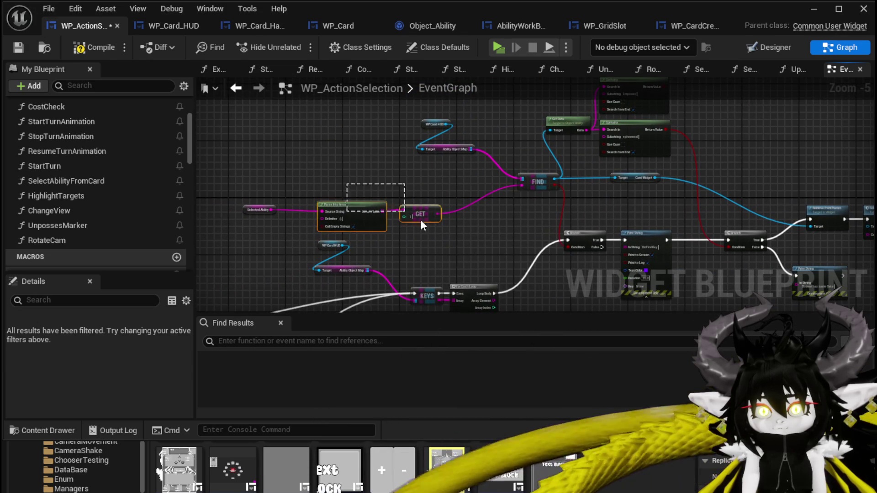
pyautogui.keyDown('ctrl'); pyautogui.click(445, 201); pyautogui.keyUp('ctrl')
pyautogui.moveTo(242, 206); pyautogui.dragTo(292, 184)
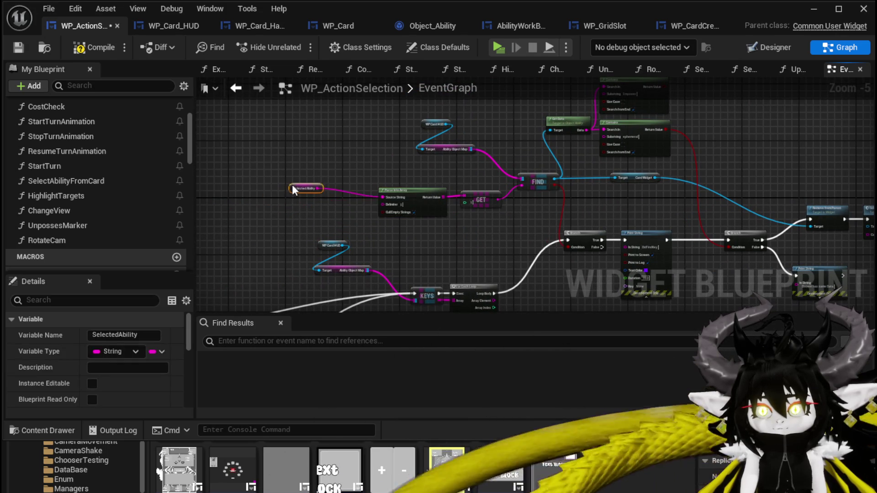
# Select all the ephemeral-check nodes, from Selected Ability through Branch and print, and open their actions
pyautogui.moveTo(241, 126); pyautogui.dragTo(437, 203)
pyautogui.scroll(-1, 438, 202)
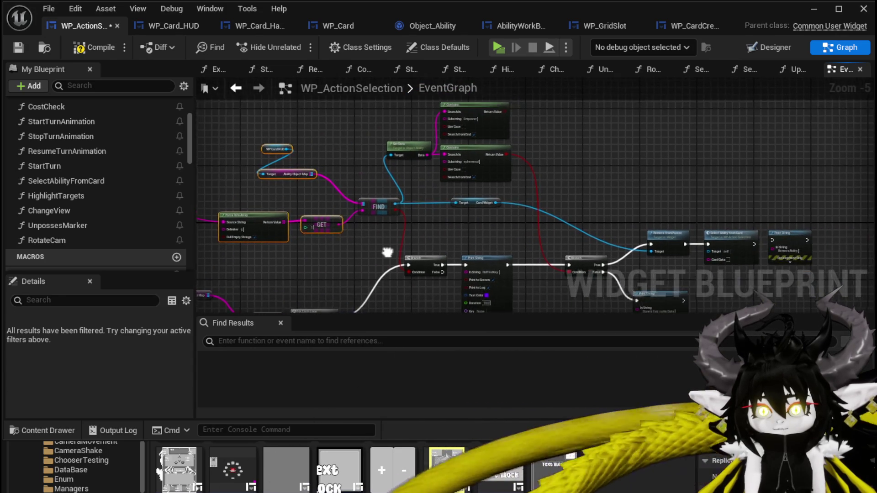
pyautogui.moveTo(362, 132)
pyautogui.mouseDown()
pyautogui.moveTo(427, 226)
pyautogui.moveTo(489, 274)
pyautogui.mouseUp()
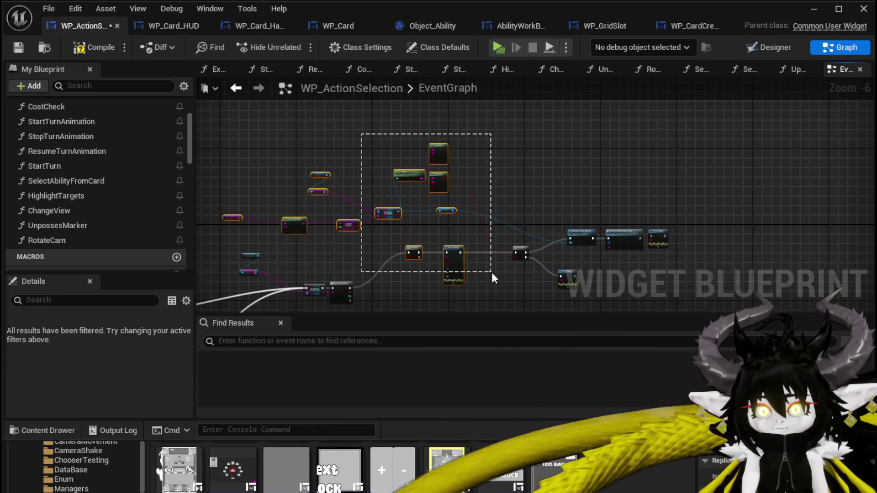
pyautogui.moveTo(680, 198); pyautogui.dragTo(507, 292)
pyautogui.rightClick(588, 238)
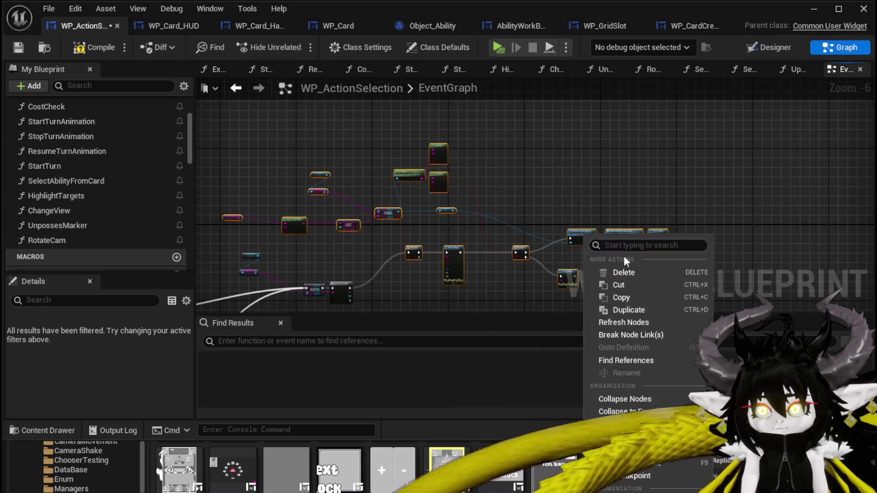
# Collapse the selected nodes into a new TriggerEphemeral function, then compile and save
pyautogui.click(646, 409)
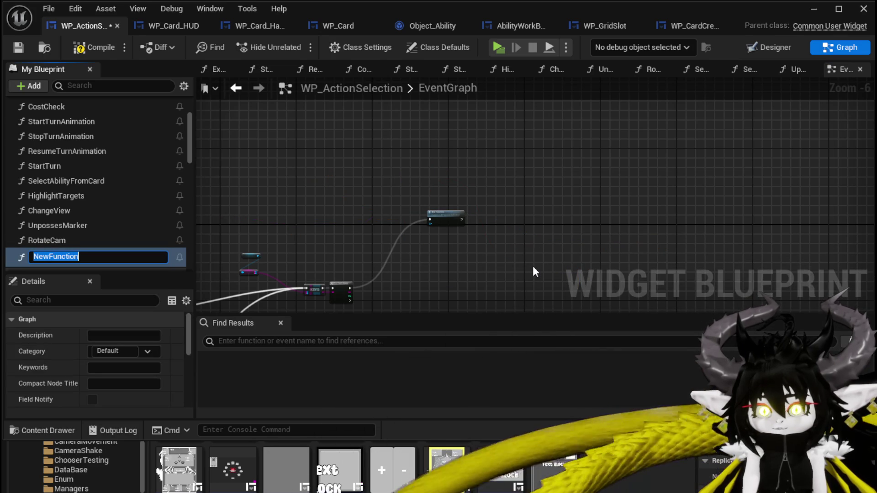
pyautogui.write('T')
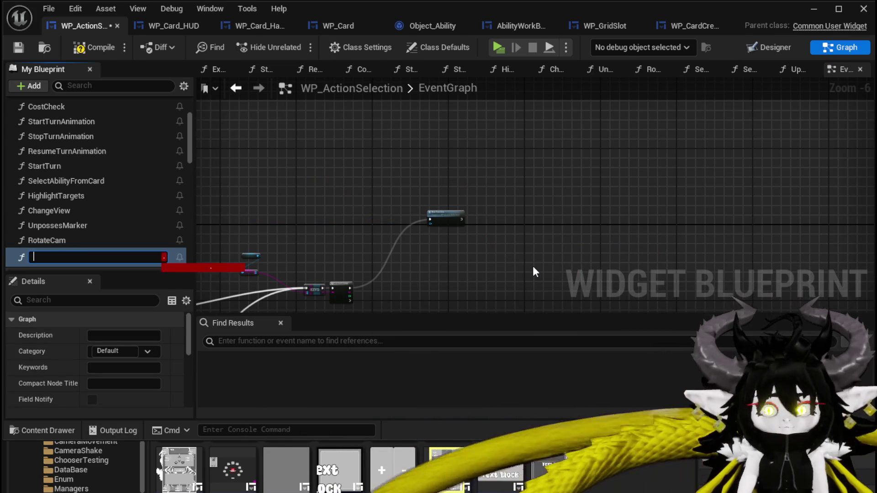
pyautogui.write('riggerE')
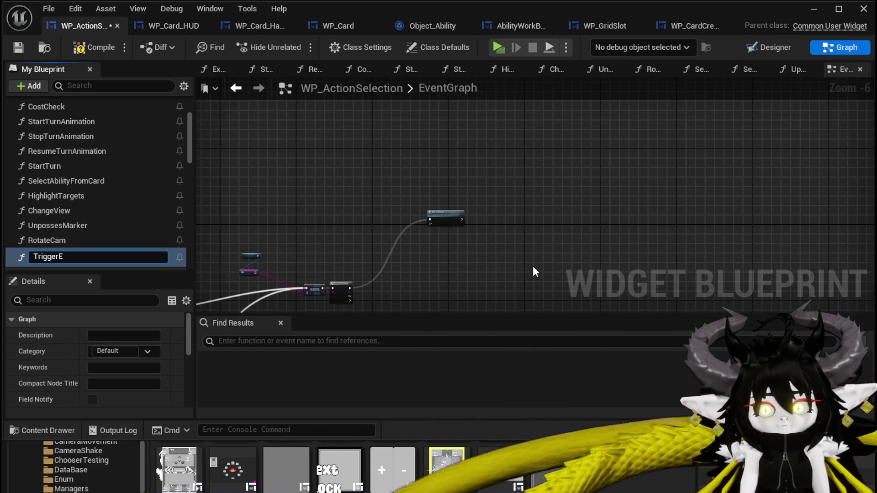
pyautogui.write('phemeral')
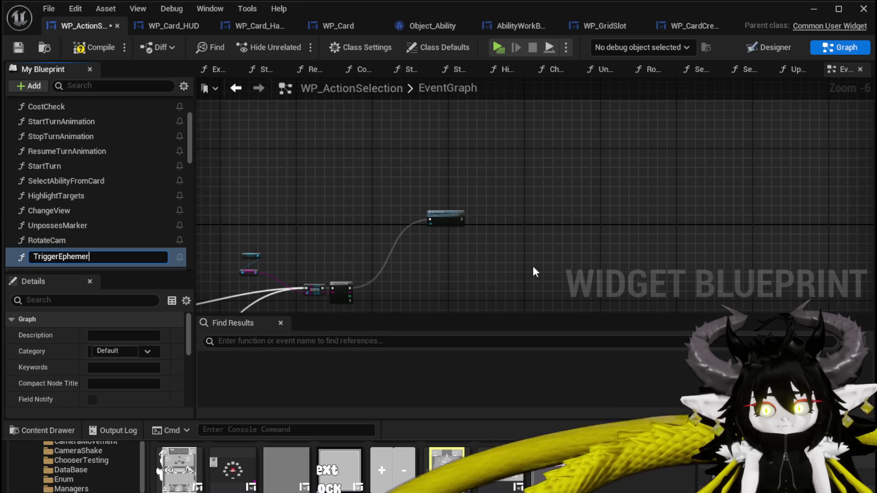
pyautogui.press('Return')
pyautogui.scroll(3, 413, 232)
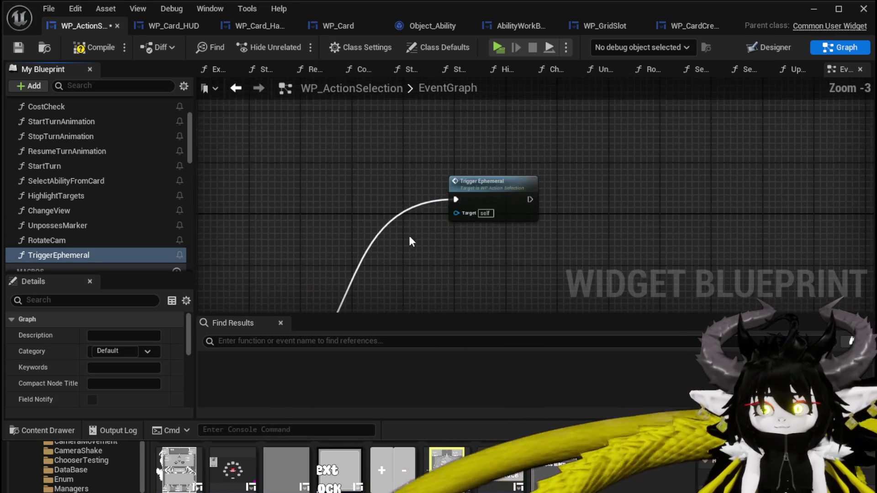
pyautogui.moveTo(546, 125); pyautogui.dragTo(543, 212)
pyautogui.scroll(-1, 553, 201)
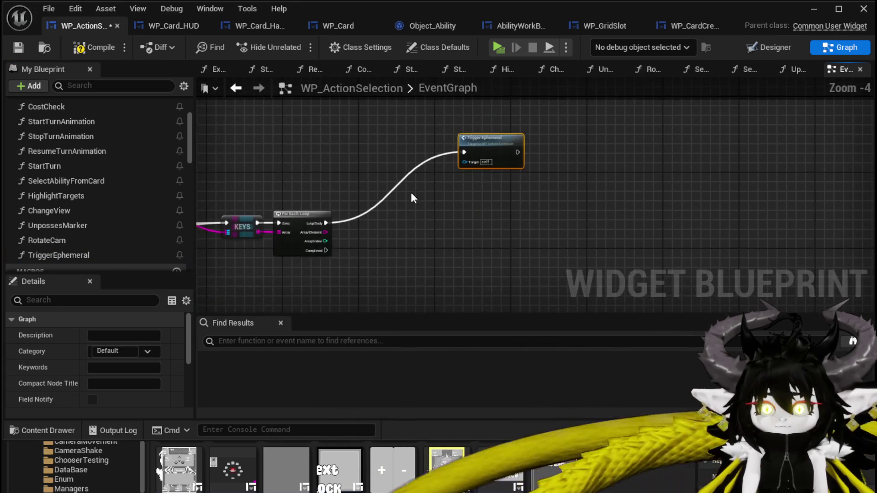
pyautogui.click(87, 47)
pyautogui.click(18, 47)
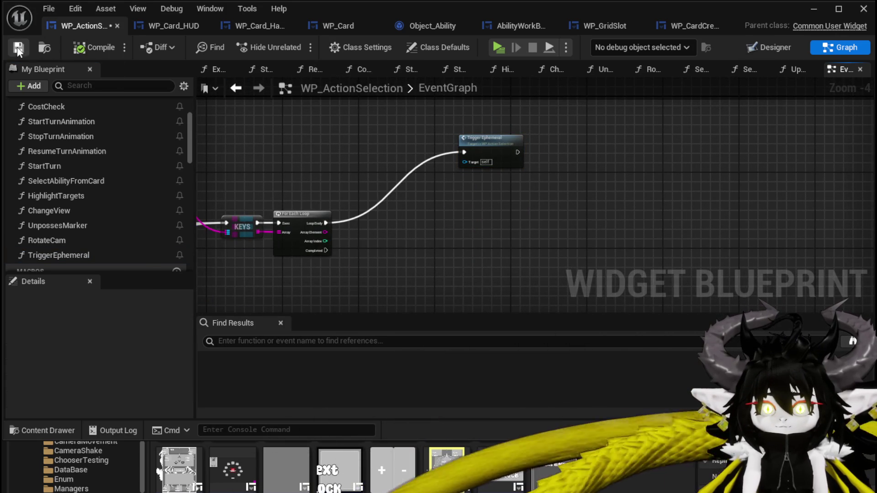
# Open the TriggerEphemeral graph and place its entry beside the Branch node
pyautogui.moveTo(424, 174)
pyautogui.mouseDown()
pyautogui.moveTo(663, 160)
pyautogui.moveTo(495, 164)
pyautogui.mouseUp()
pyautogui.doubleClick(514, 153)
pyautogui.scroll(3, 445, 190)
pyautogui.moveTo(269, 160); pyautogui.dragTo(648, 257)
pyautogui.moveTo(640, 224); pyautogui.dragTo(415, 233)
pyautogui.scroll(-2, 287, 222)
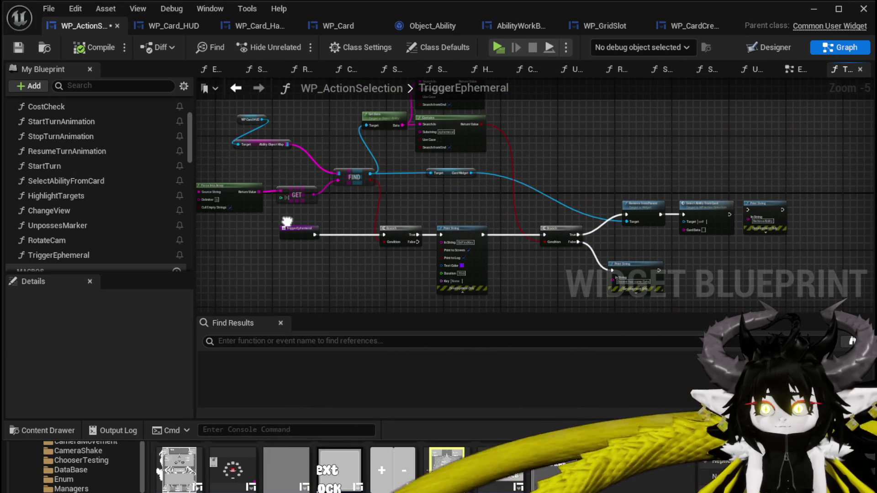
pyautogui.moveTo(287, 221); pyautogui.dragTo(290, 258)
# Delete the extra Contains check from TriggerEphemeral, save, and return to EventGraph
pyautogui.hotkey('ctrl', 's')
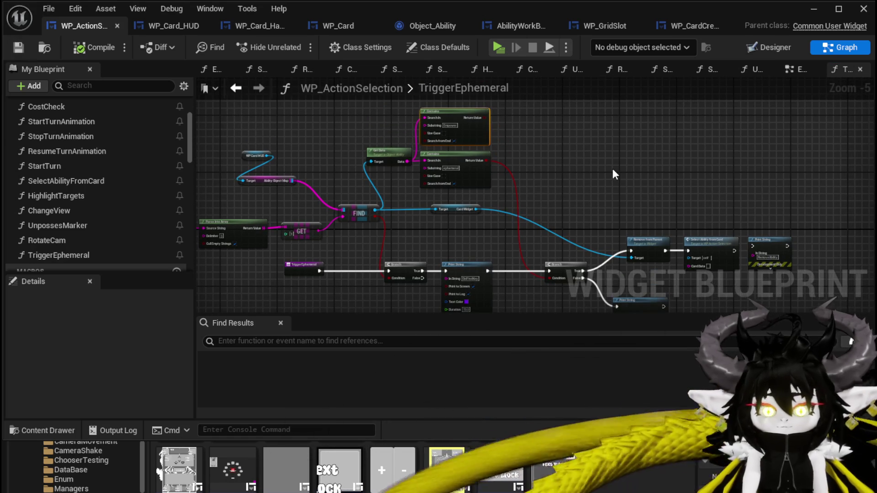
pyautogui.press('Delete')
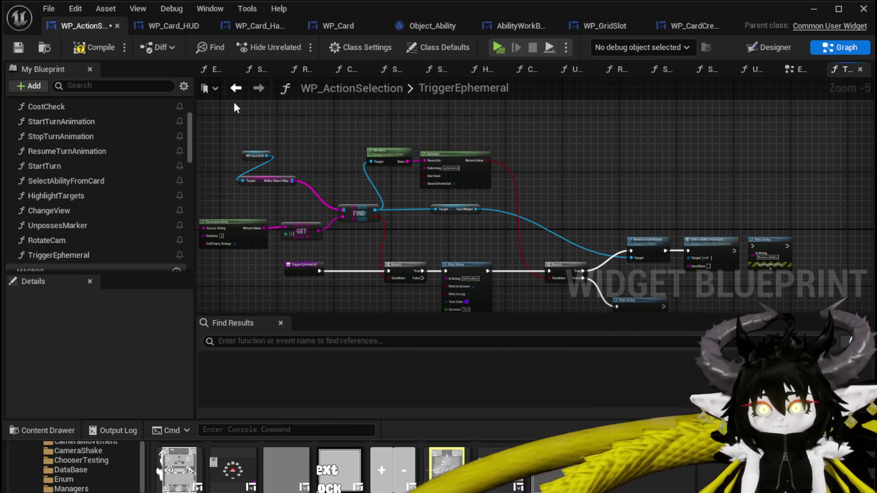
pyautogui.hotkey('ctrl', 's')
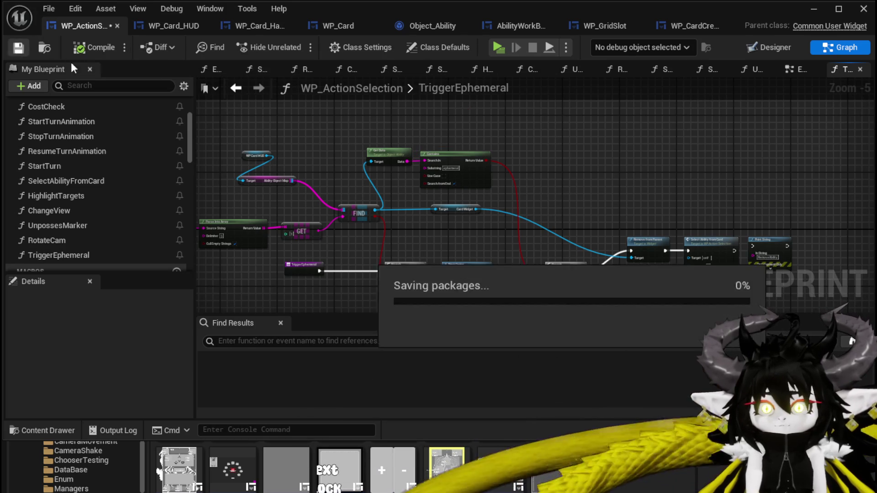
pyautogui.click(236, 87)
pyautogui.scroll(3, 403, 154)
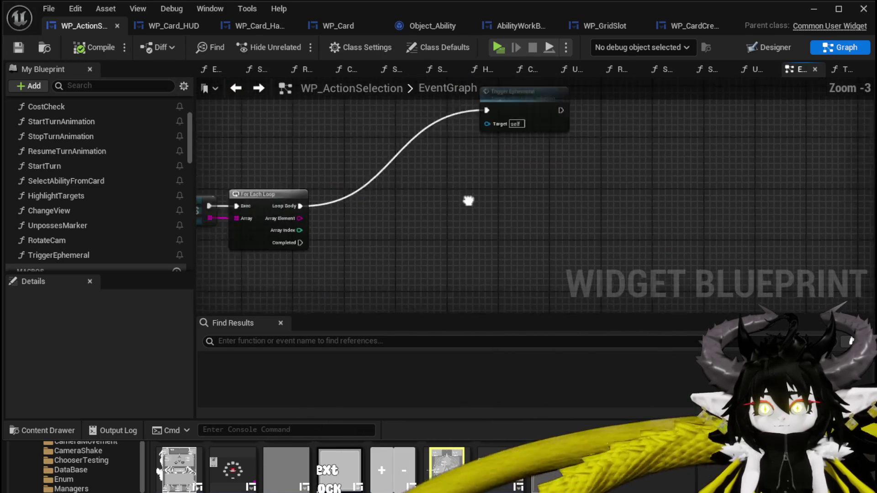
# Restore the Contains check beside the For Each Loop and add a Find on Ability Object Map
pyautogui.hotkey('ctrl', 'z')
pyautogui.moveTo(377, 143); pyautogui.dragTo(505, 265)
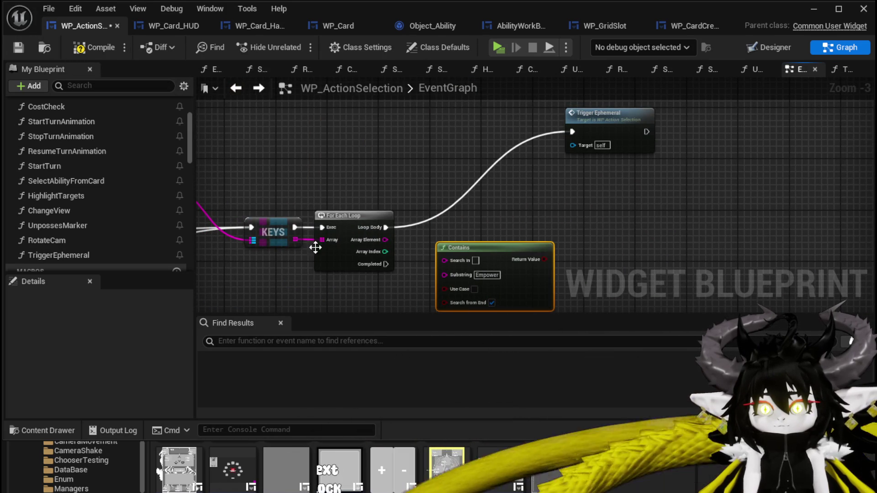
pyautogui.moveTo(268, 185)
pyautogui.mouseDown()
pyautogui.moveTo(440, 191)
pyautogui.moveTo(384, 196)
pyautogui.moveTo(452, 184)
pyautogui.mouseUp()
pyautogui.moveTo(315, 184); pyautogui.dragTo(447, 151)
pyautogui.write('find')
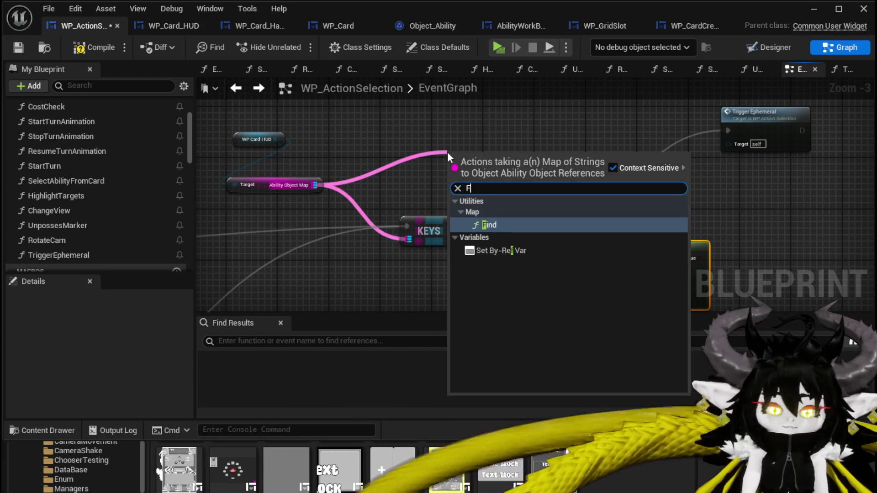
pyautogui.press('Return')
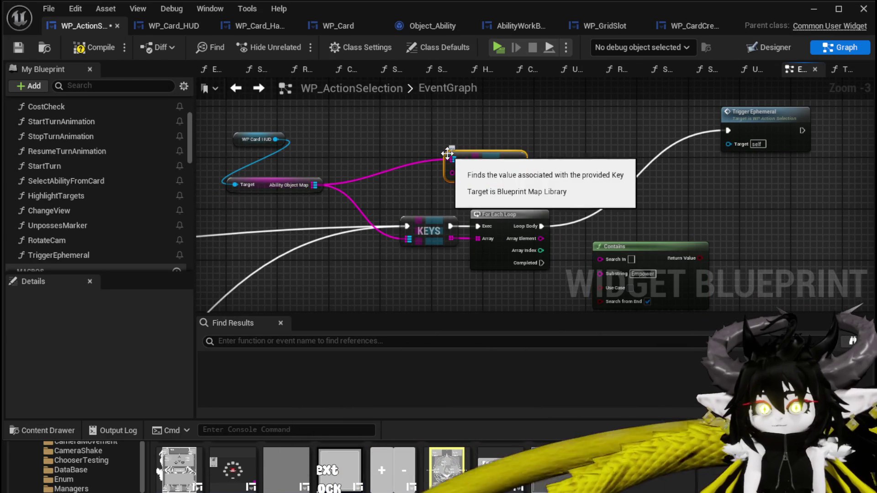
# Key the Find by Array Element, then chain Get Data into Contains and a Branch
pyautogui.moveTo(540, 238)
pyautogui.mouseDown()
pyautogui.moveTo(465, 175)
pyautogui.moveTo(594, 194)
pyautogui.moveTo(320, 202)
pyautogui.moveTo(409, 209)
pyautogui.mouseUp()
pyautogui.write('get Data')
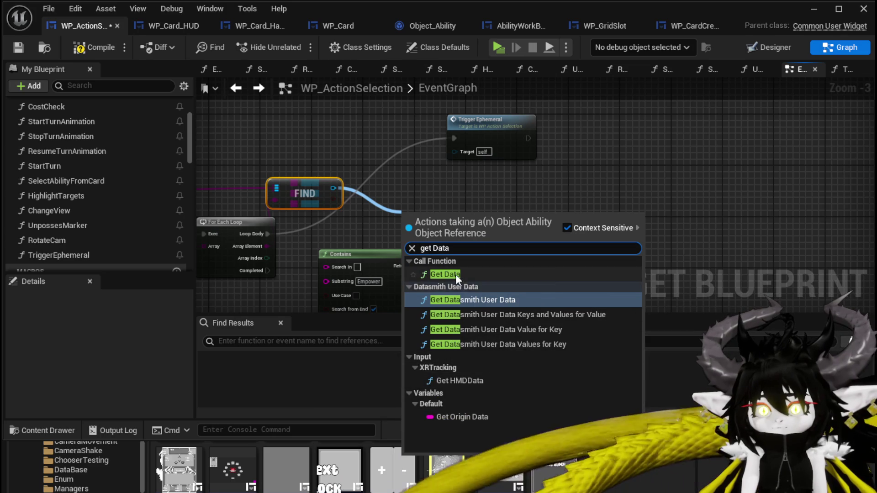
pyautogui.click(455, 274)
pyautogui.moveTo(399, 264)
pyautogui.mouseDown()
pyautogui.moveTo(458, 252)
pyautogui.moveTo(531, 216)
pyautogui.mouseUp()
pyautogui.moveTo(434, 214); pyautogui.dragTo(474, 222)
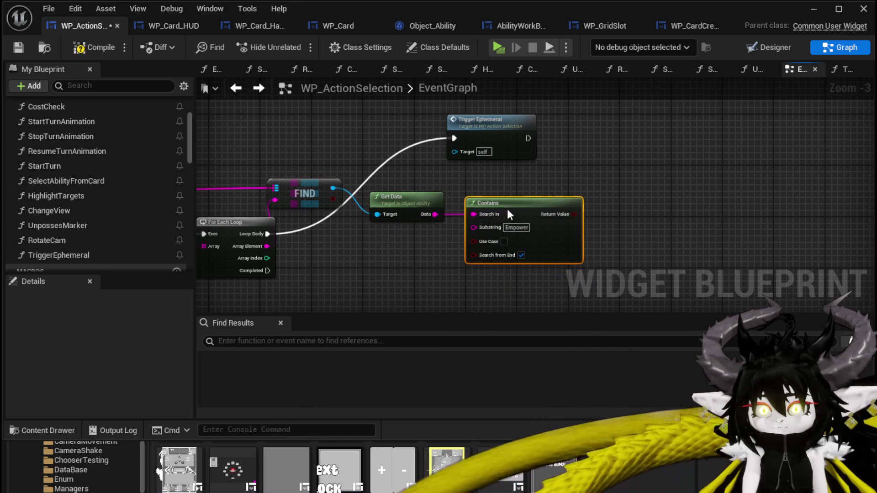
pyautogui.moveTo(573, 221)
pyautogui.mouseDown()
pyautogui.moveTo(504, 186)
pyautogui.moveTo(561, 191)
pyautogui.mouseUp()
pyautogui.moveTo(337, 253)
pyautogui.mouseDown()
pyautogui.moveTo(572, 167)
pyautogui.moveTo(506, 230)
pyautogui.mouseUp()
# Tidy the Get Data, Contains and Branch nodes and save the widget blueprint
pyautogui.moveTo(478, 191); pyautogui.dragTo(468, 218)
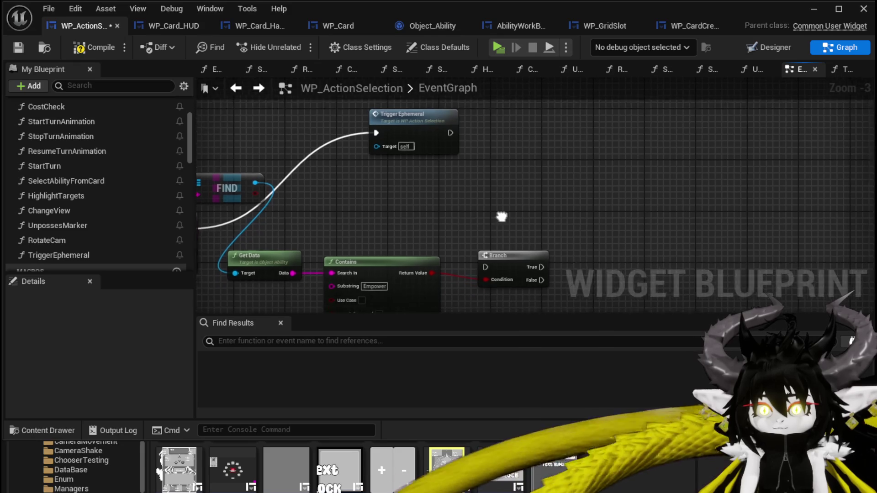
pyautogui.moveTo(513, 249); pyautogui.dragTo(486, 211)
pyautogui.moveTo(336, 210)
pyautogui.mouseDown()
pyautogui.moveTo(426, 137)
pyautogui.moveTo(468, 155)
pyautogui.mouseUp()
pyautogui.moveTo(363, 267)
pyautogui.mouseDown()
pyautogui.moveTo(496, 194)
pyautogui.moveTo(583, 201)
pyautogui.mouseUp()
pyautogui.click(517, 147)
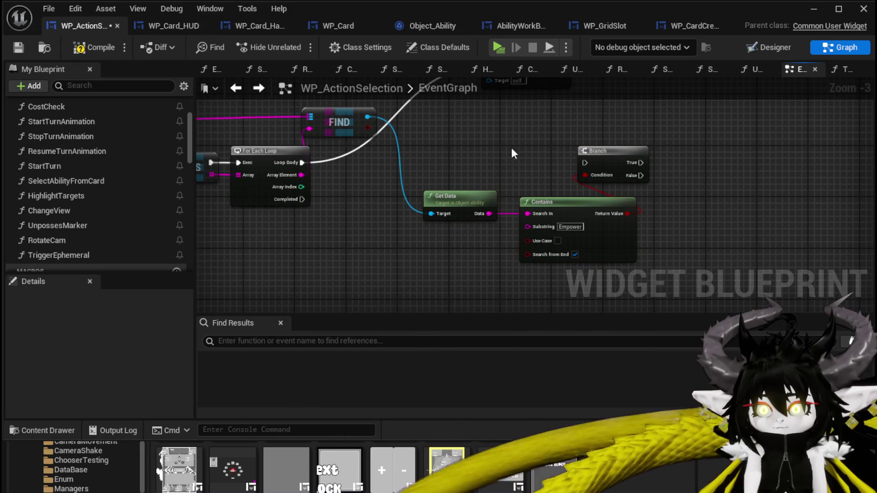
pyautogui.click(19, 48)
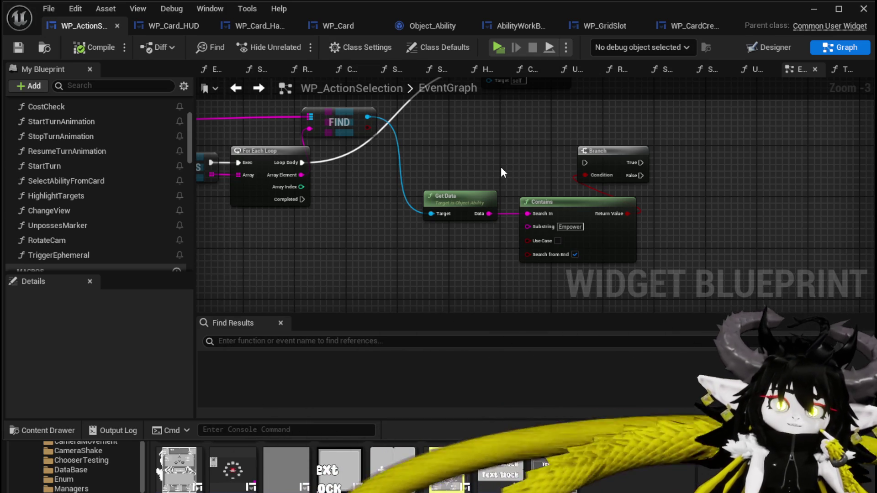
# Open Object_Ability's GetData function from the Get Data node
pyautogui.moveTo(500, 173)
pyautogui.mouseDown()
pyautogui.moveTo(566, 198)
pyautogui.moveTo(686, 183)
pyautogui.moveTo(367, 196)
pyautogui.mouseUp()
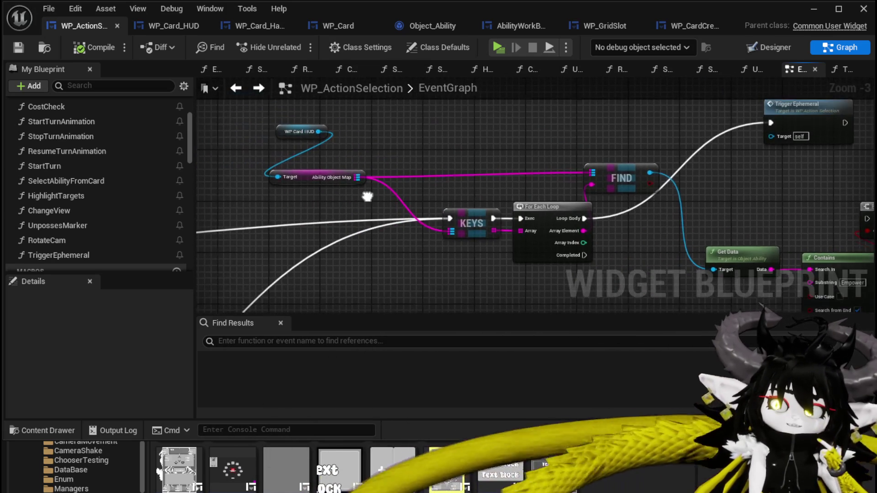
pyautogui.moveTo(317, 178); pyautogui.dragTo(323, 171)
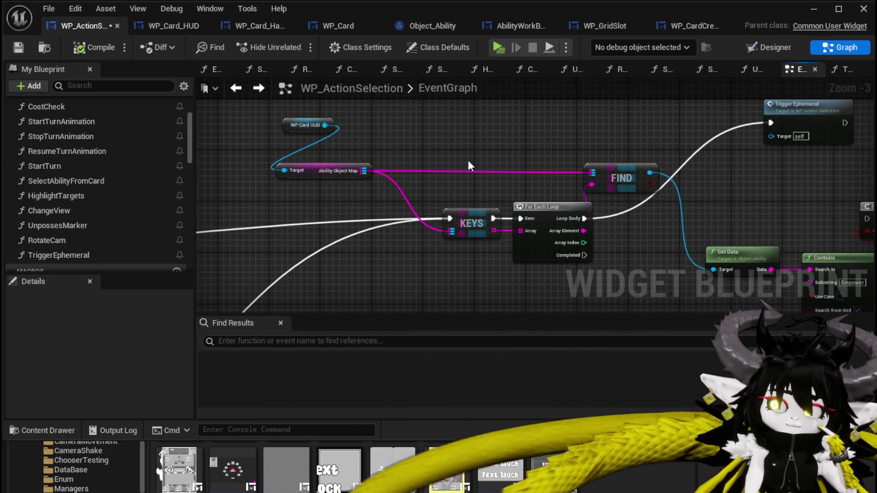
pyautogui.moveTo(468, 164); pyautogui.dragTo(264, 134)
pyautogui.moveTo(595, 190); pyautogui.dragTo(385, 169)
pyautogui.doubleClick(338, 197)
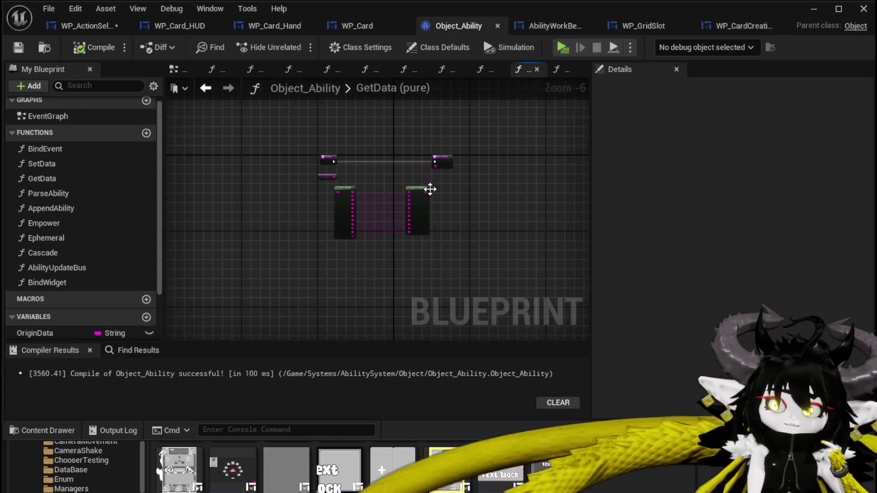
pyautogui.scroll(5, 422, 188)
pyautogui.moveTo(357, 88)
pyautogui.mouseDown()
pyautogui.moveTo(482, 103)
pyautogui.moveTo(520, 161)
pyautogui.mouseUp()
pyautogui.moveTo(244, 157); pyautogui.dragTo(216, 158)
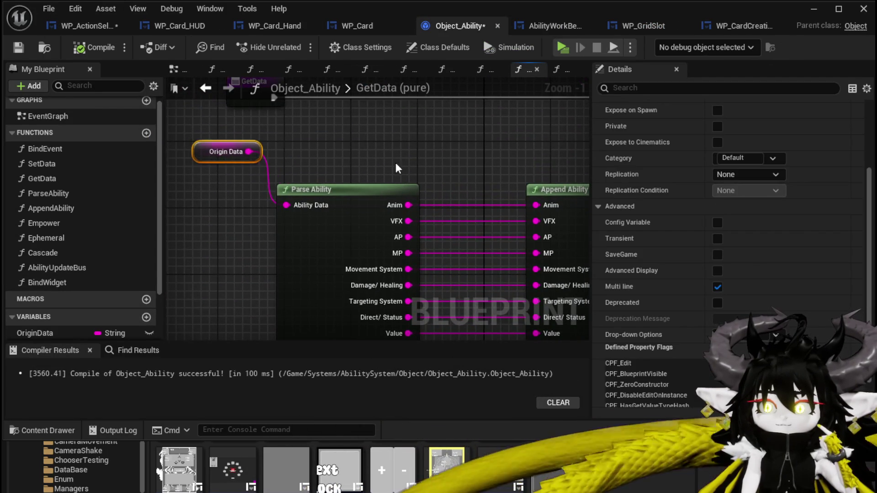
pyautogui.moveTo(457, 274); pyautogui.dragTo(372, 201)
pyautogui.moveTo(597, 249); pyautogui.dragTo(552, 212)
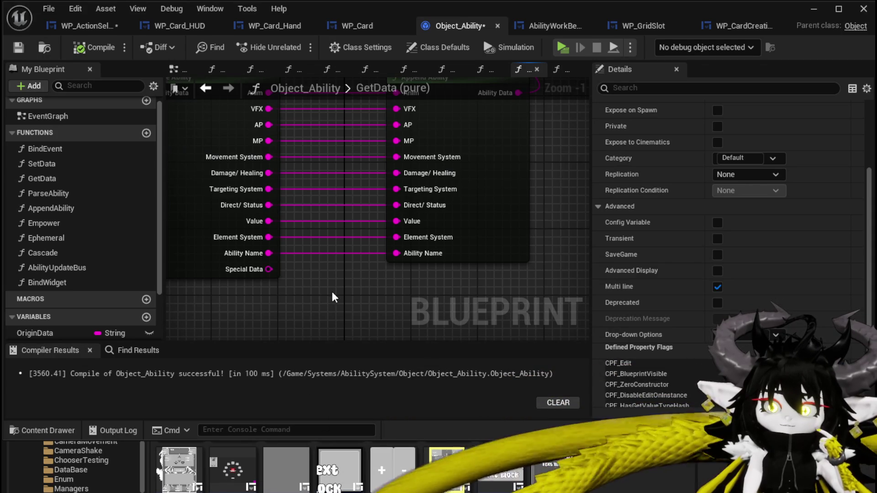
pyautogui.moveTo(332, 297)
pyautogui.mouseDown()
pyautogui.moveTo(411, 289)
pyautogui.moveTo(514, 234)
pyautogui.mouseUp()
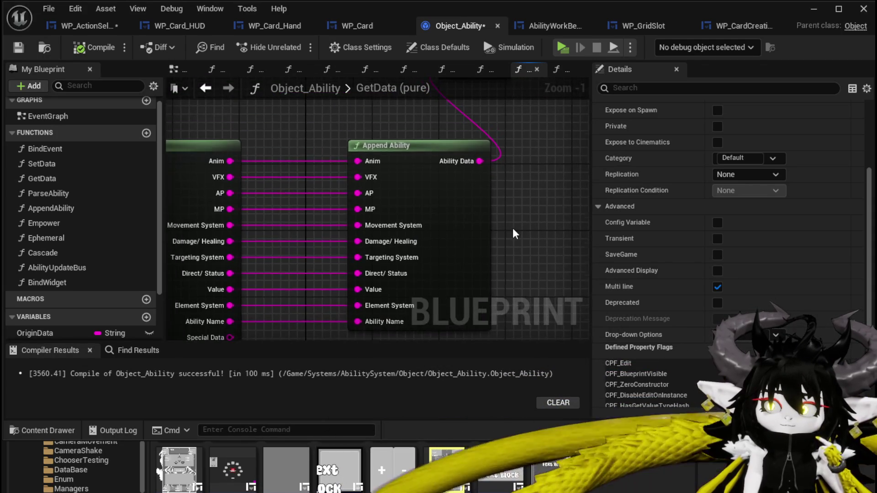
pyautogui.scroll(-2, 514, 234)
pyautogui.click(226, 191)
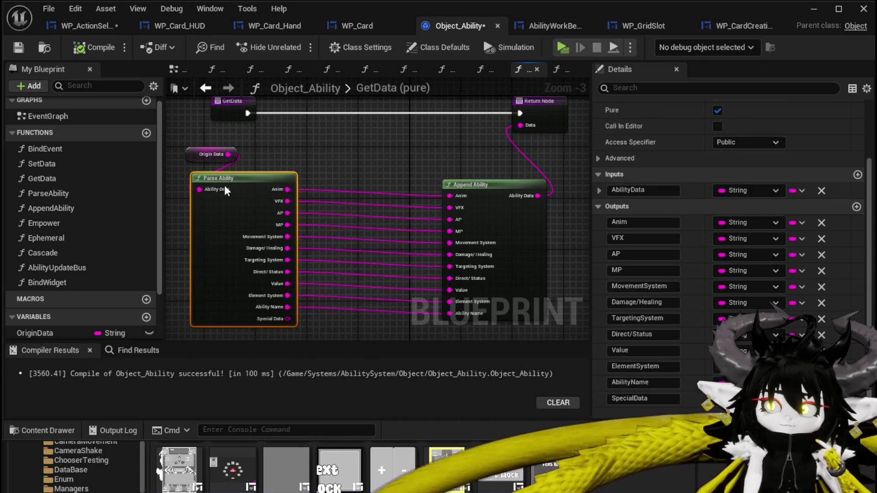
pyautogui.click(274, 160)
pyautogui.moveTo(294, 151); pyautogui.dragTo(306, 178)
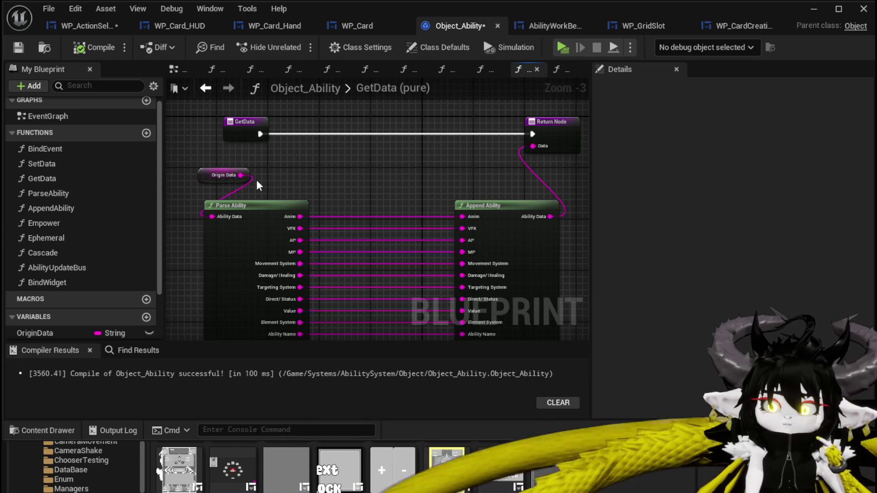
pyautogui.moveTo(356, 207); pyautogui.dragTo(368, 150)
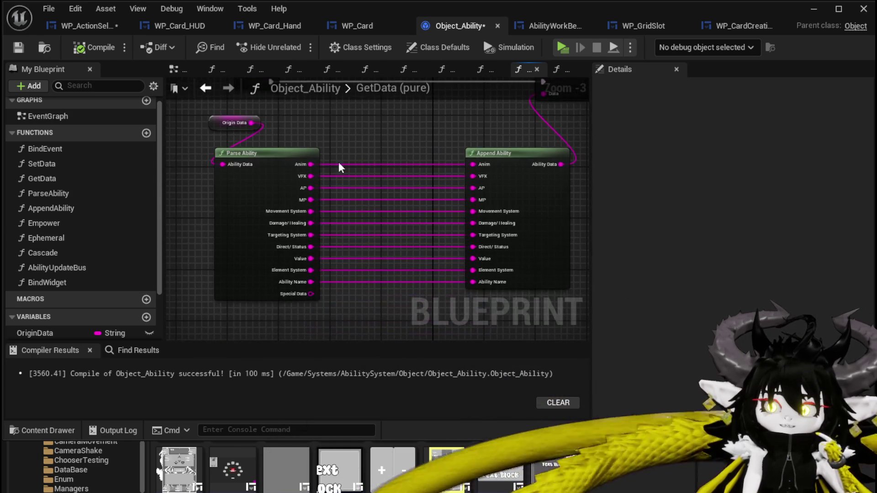
pyautogui.scroll(-2, 130, 217)
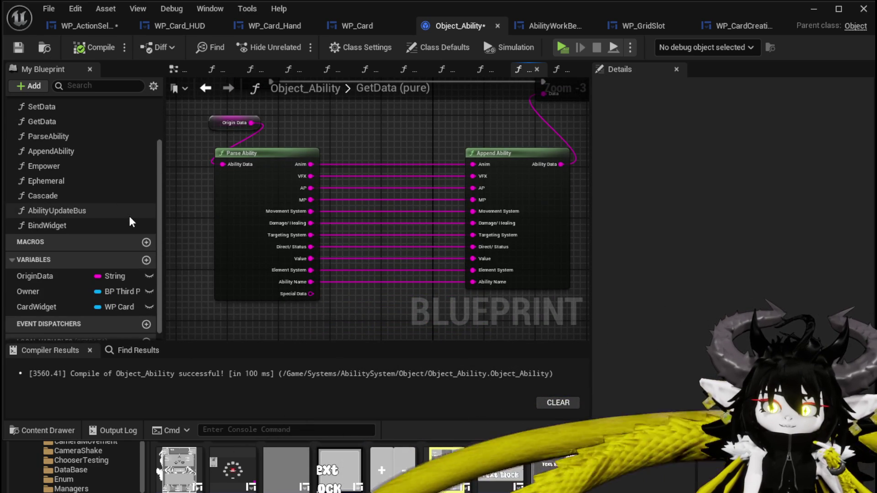
pyautogui.scroll(3, 130, 222)
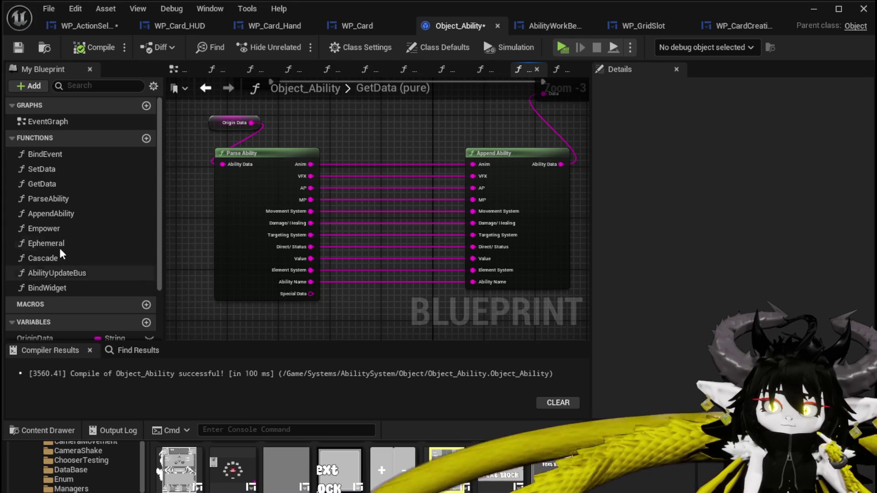
# In the Empower function, add a new variable named EmpowerAP
pyautogui.doubleClick(53, 228)
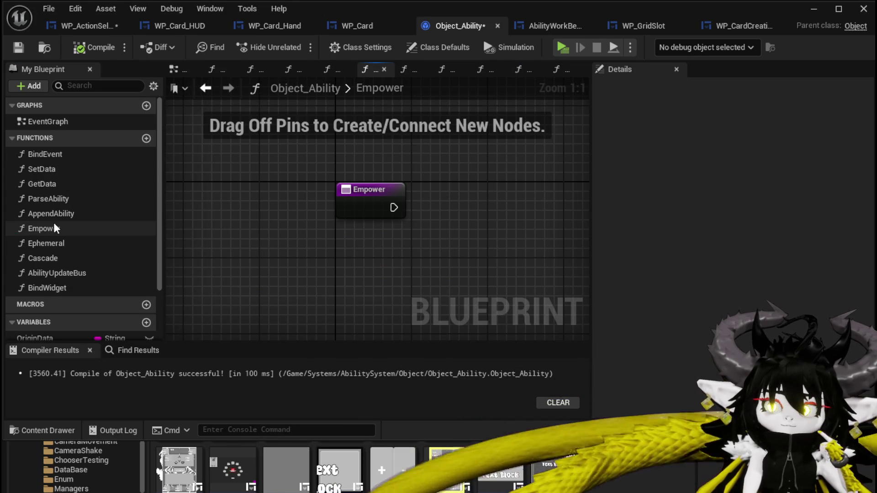
pyautogui.scroll(-3, 53, 223)
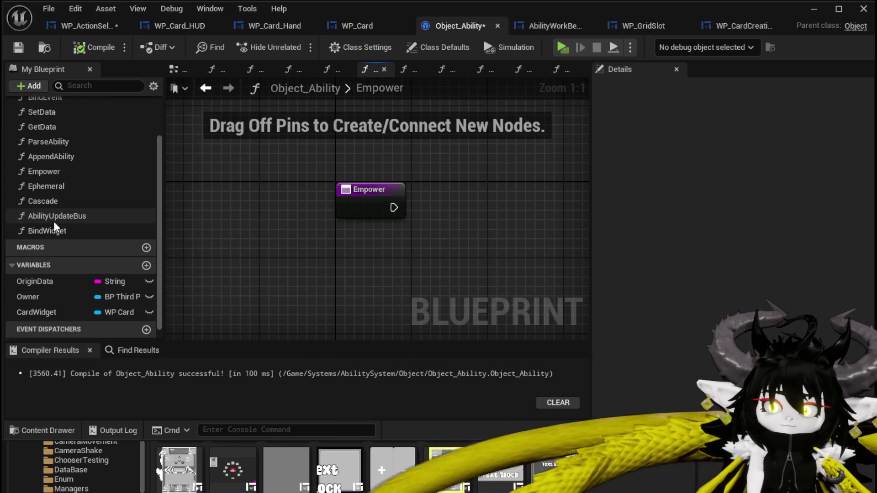
pyautogui.click(145, 266)
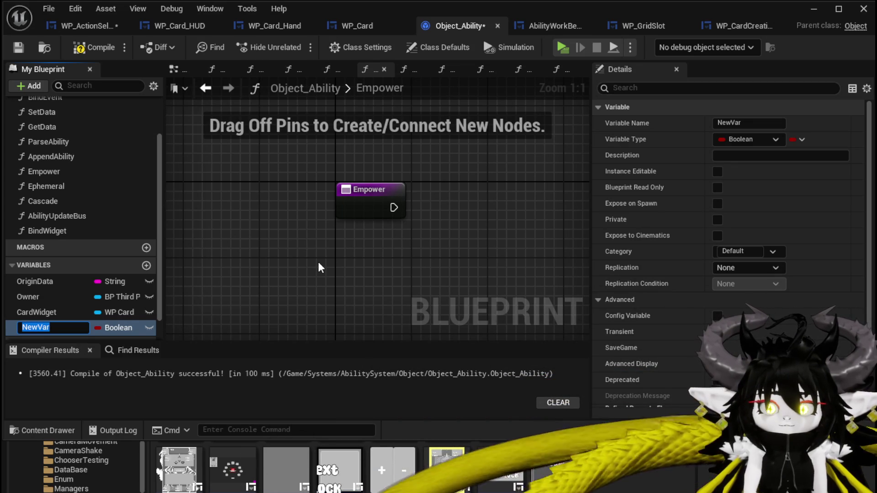
pyautogui.write('Em')
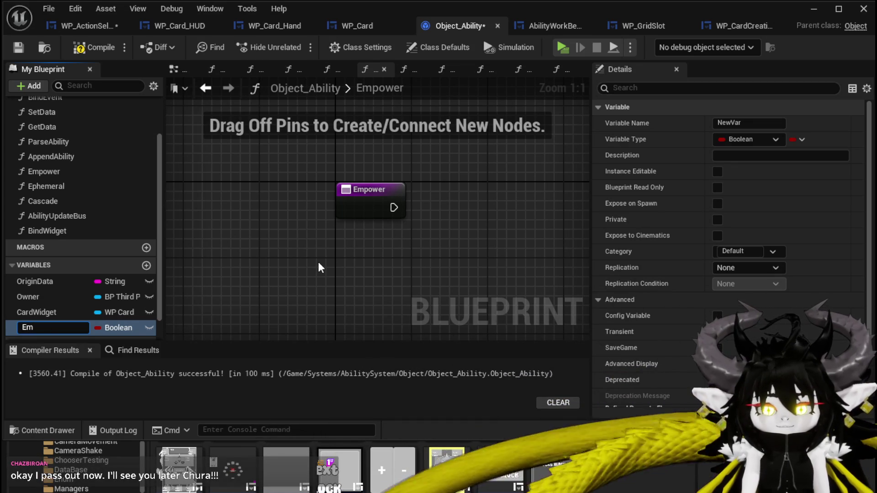
pyautogui.write('power')
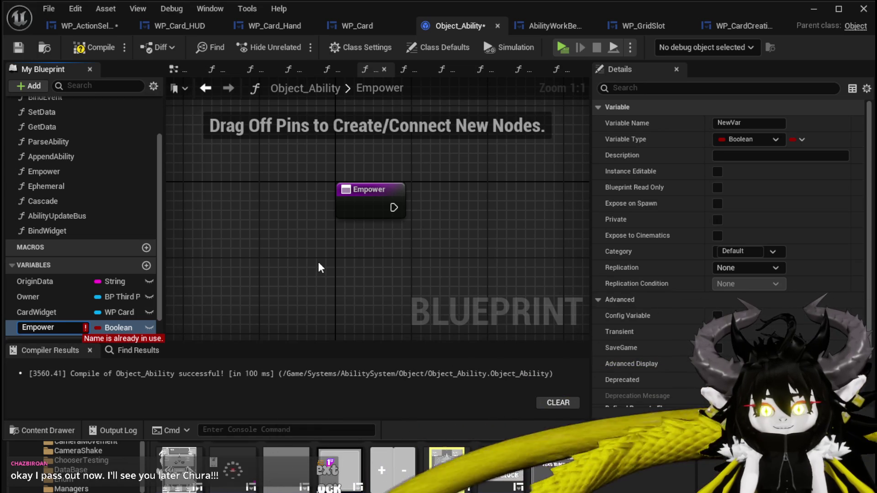
pyautogui.write('AP')
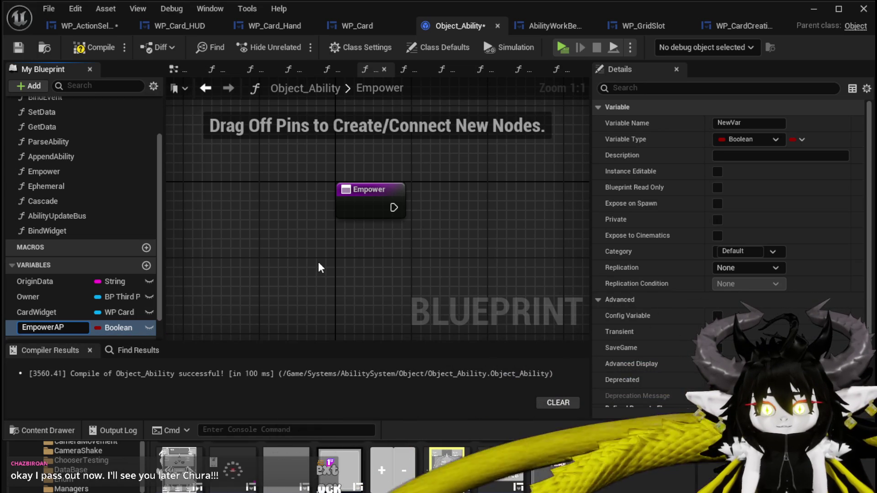
pyautogui.press('Return')
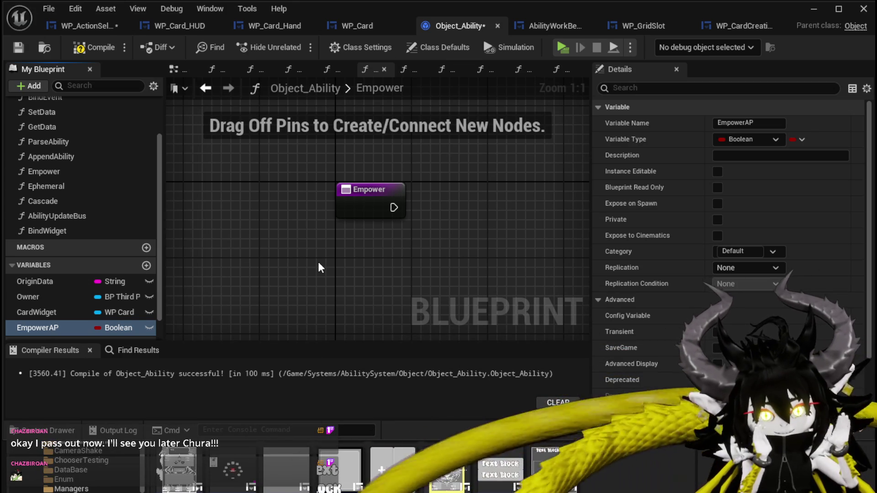
pyautogui.moveTo(298, 218); pyautogui.dragTo(250, 220)
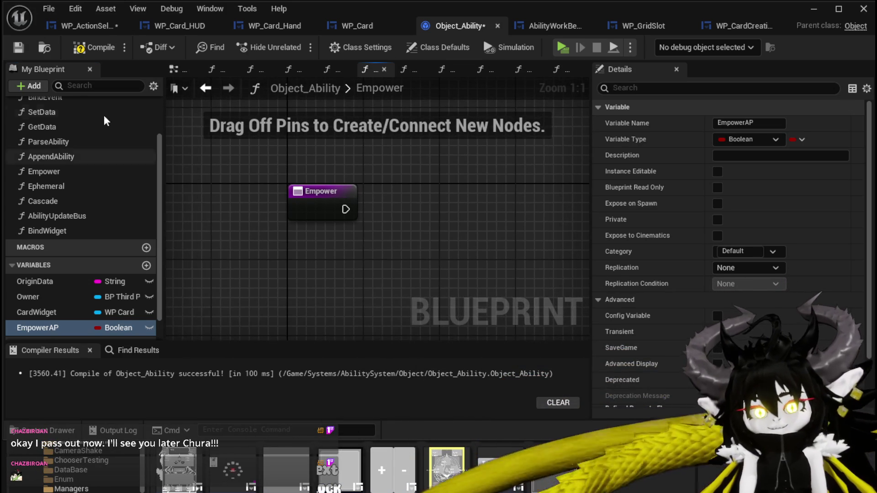
# Make EmpowerAP a String, compile and save, then place a SET EmpowerAP node in Empower
pyautogui.click(23, 49)
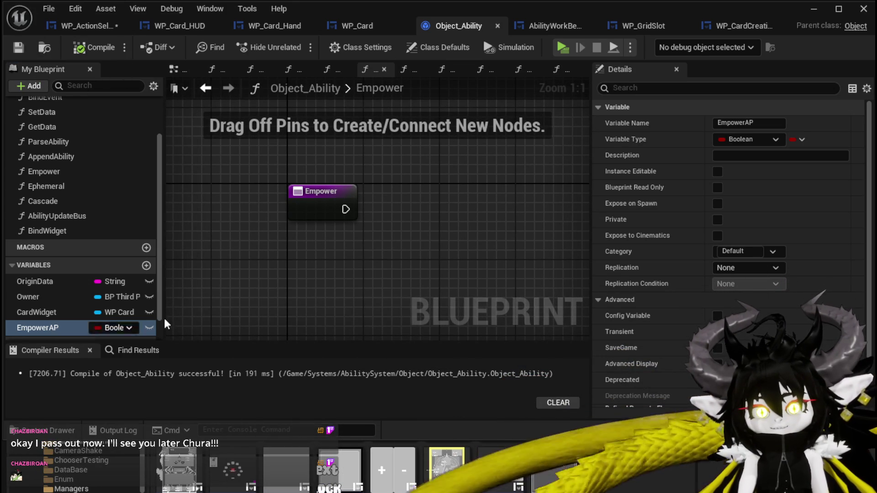
pyautogui.click(798, 140)
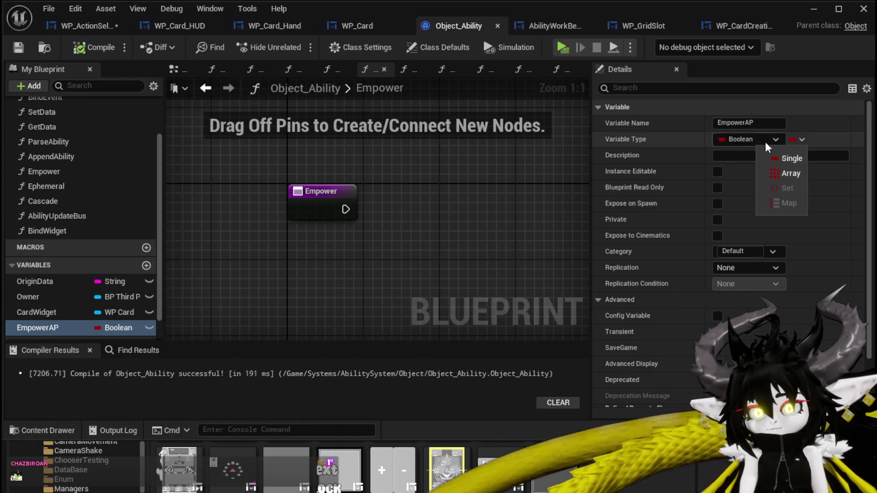
pyautogui.click(786, 158)
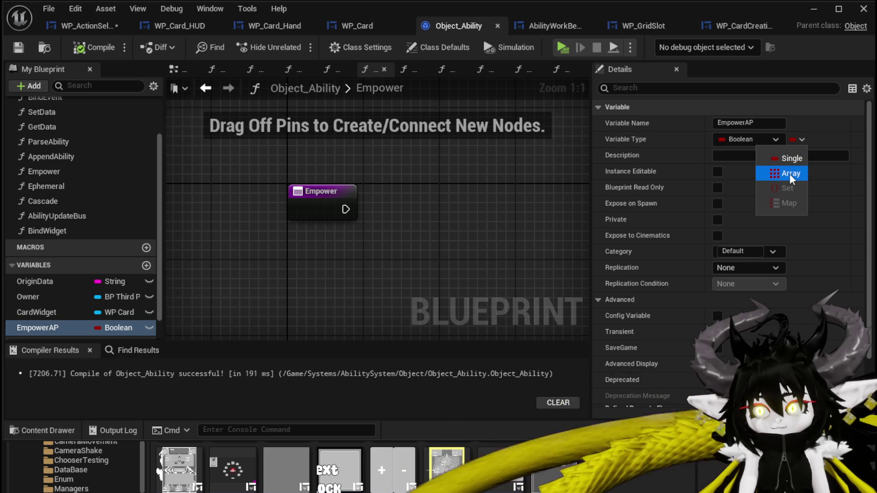
pyautogui.click(788, 157)
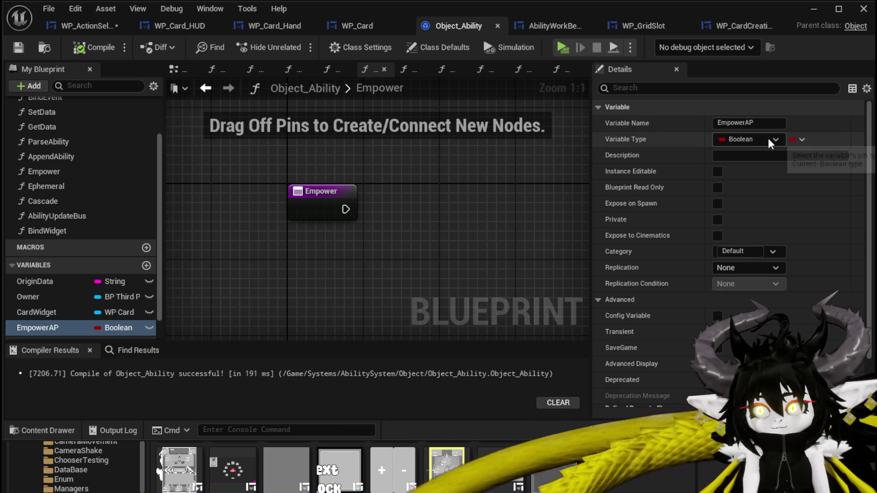
pyautogui.click(768, 138)
pyautogui.click(761, 242)
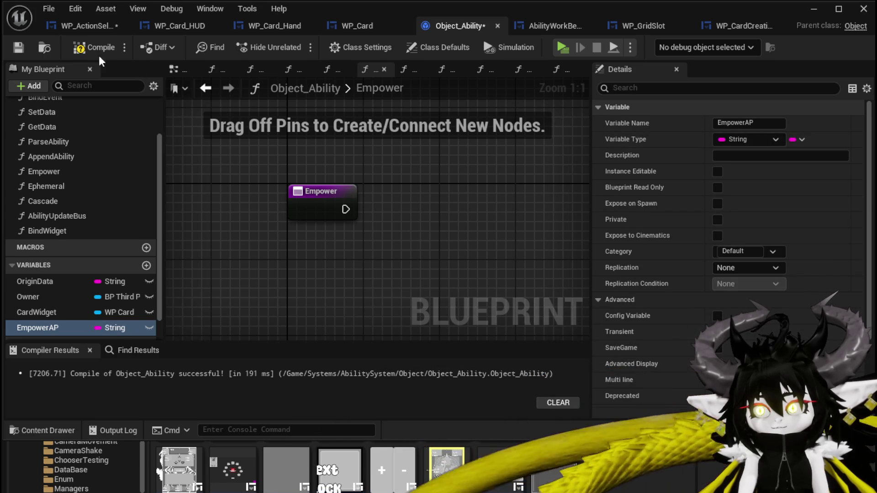
pyautogui.click(19, 48)
pyautogui.moveTo(75, 324)
pyautogui.mouseDown()
pyautogui.moveTo(456, 204)
pyautogui.moveTo(427, 190)
pyautogui.mouseUp()
pyautogui.click(425, 226)
# Wire Empower's execution into SET Empower AP and give it the value 0
pyautogui.moveTo(488, 197); pyautogui.dragTo(554, 207)
pyautogui.moveTo(319, 191); pyautogui.dragTo(253, 191)
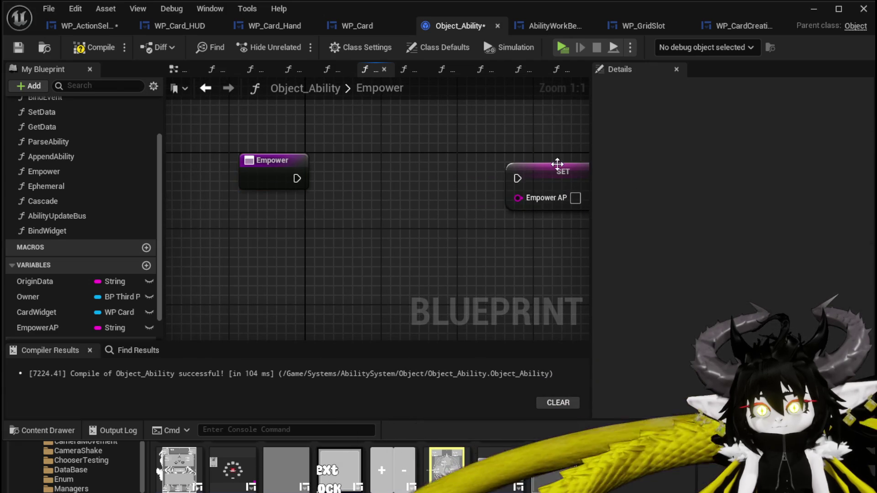
pyautogui.click(94, 48)
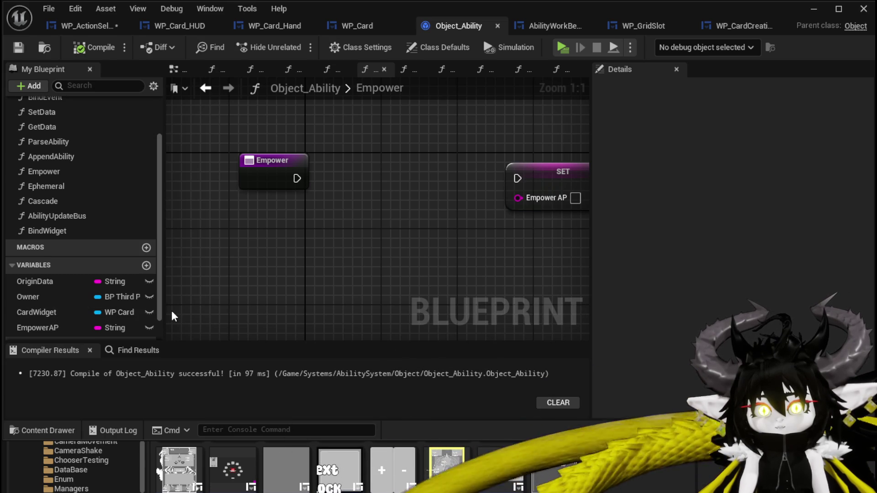
pyautogui.moveTo(297, 180)
pyautogui.mouseDown()
pyautogui.moveTo(506, 184)
pyautogui.moveTo(353, 182)
pyautogui.mouseUp()
pyautogui.write('0')
pyautogui.click(405, 231)
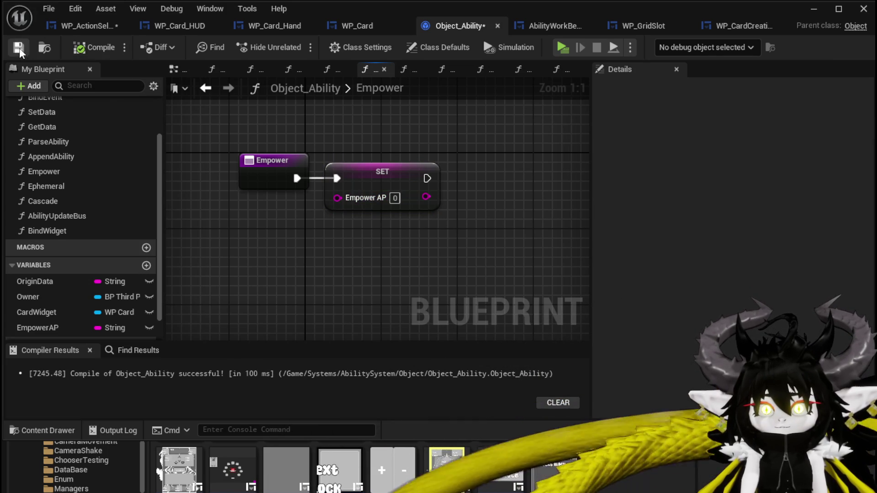
# Save Object_Ability and all other modified packages
pyautogui.click(19, 48)
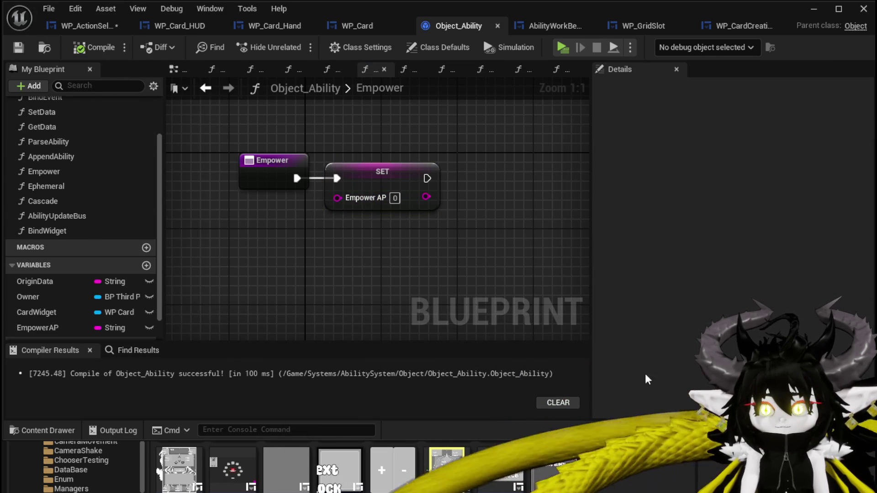
pyautogui.hotkey('ctrl', 'shift', 's')
pyautogui.press('Return')
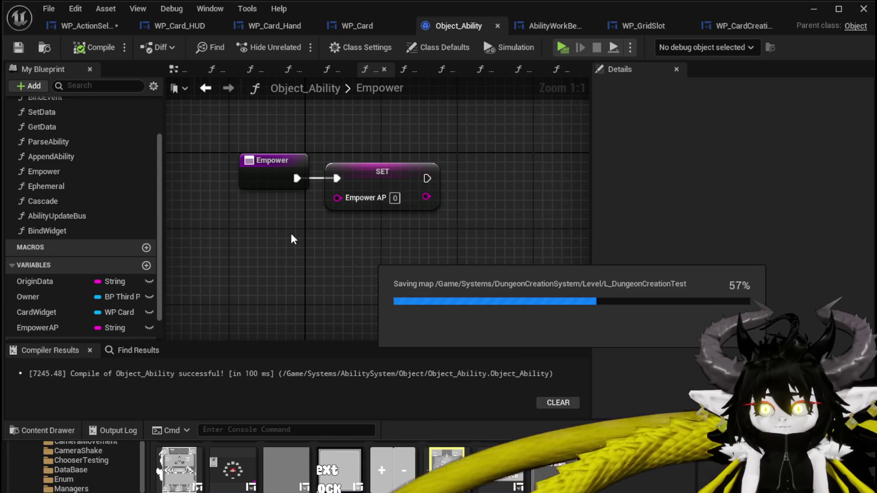
pyautogui.scroll(1, 84, 183)
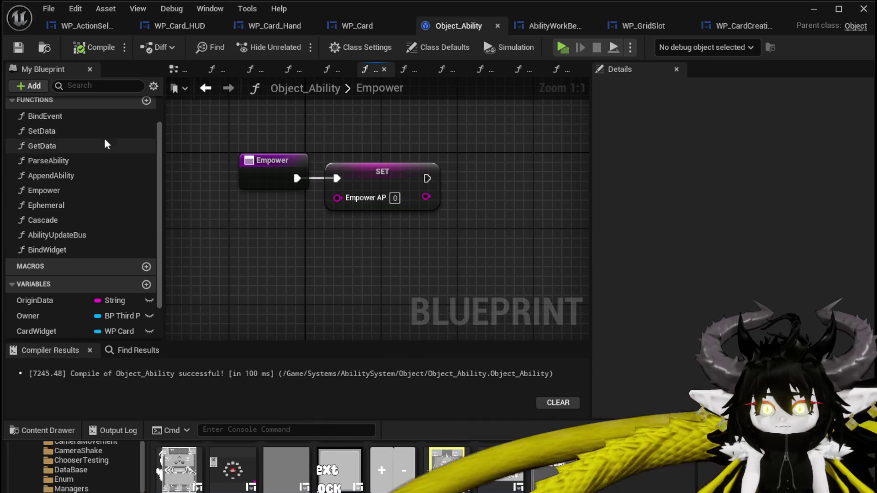
# In GetData, feed a Get EmpowerAP node into Append Ability's AP input
pyautogui.doubleClick(78, 145)
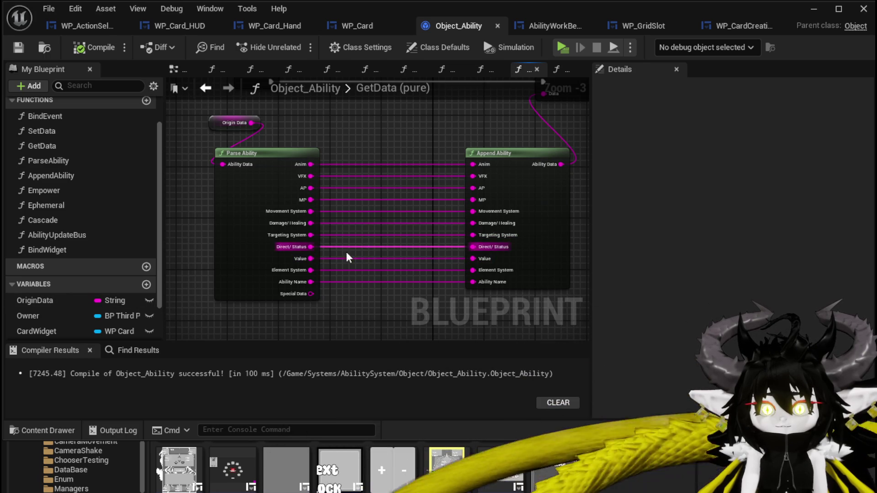
pyautogui.scroll(-2, 86, 316)
pyautogui.moveTo(48, 300)
pyautogui.mouseDown()
pyautogui.moveTo(358, 139)
pyautogui.moveTo(404, 156)
pyautogui.moveTo(385, 215)
pyautogui.moveTo(423, 201)
pyautogui.moveTo(506, 200)
pyautogui.mouseUp()
pyautogui.click(405, 160)
pyautogui.scroll(3, 404, 161)
pyautogui.click(410, 121)
# Open the SetData function graph
pyautogui.scroll(2, 114, 197)
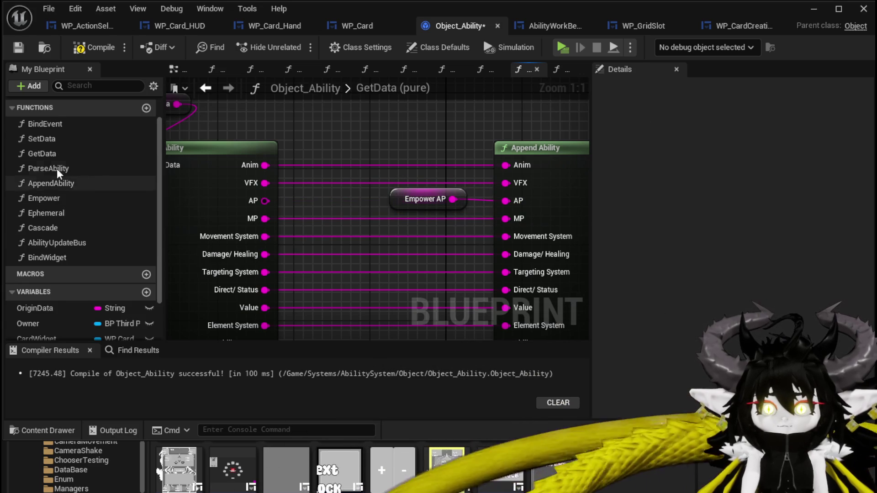
pyautogui.click(86, 149)
pyautogui.doubleClick(83, 138)
pyautogui.moveTo(419, 252); pyautogui.dragTo(419, 263)
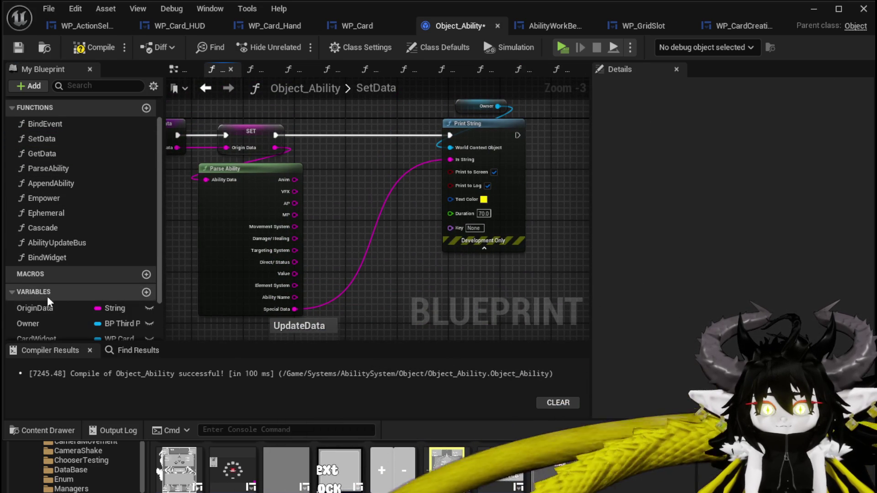
# Insert SET EmpowerAP between the Origin Data SET and Print String, fed by Parse Ability's AP
pyautogui.click(45, 308)
pyautogui.scroll(-2, 37, 311)
pyautogui.moveTo(75, 315)
pyautogui.mouseDown()
pyautogui.moveTo(430, 179)
pyautogui.moveTo(376, 164)
pyautogui.mouseUp()
pyautogui.click(383, 179)
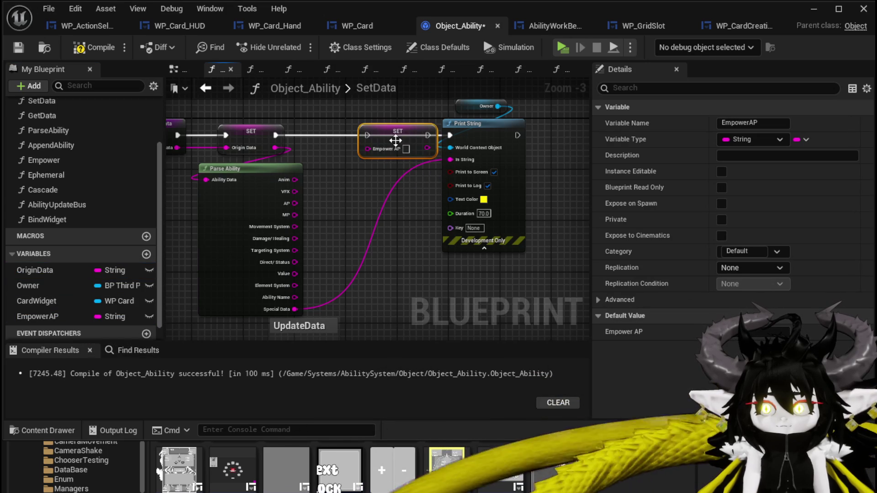
pyautogui.moveTo(283, 136)
pyautogui.mouseDown()
pyautogui.moveTo(379, 140)
pyautogui.moveTo(367, 135)
pyautogui.mouseUp()
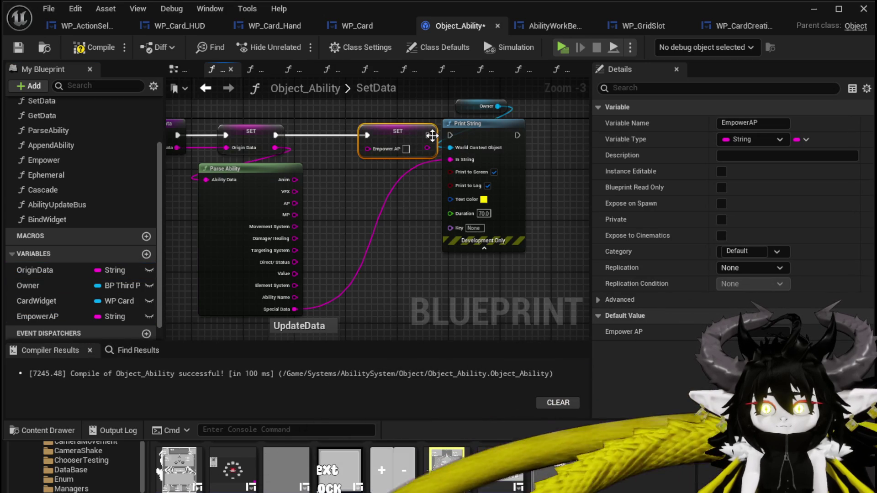
pyautogui.moveTo(430, 135); pyautogui.dragTo(455, 134)
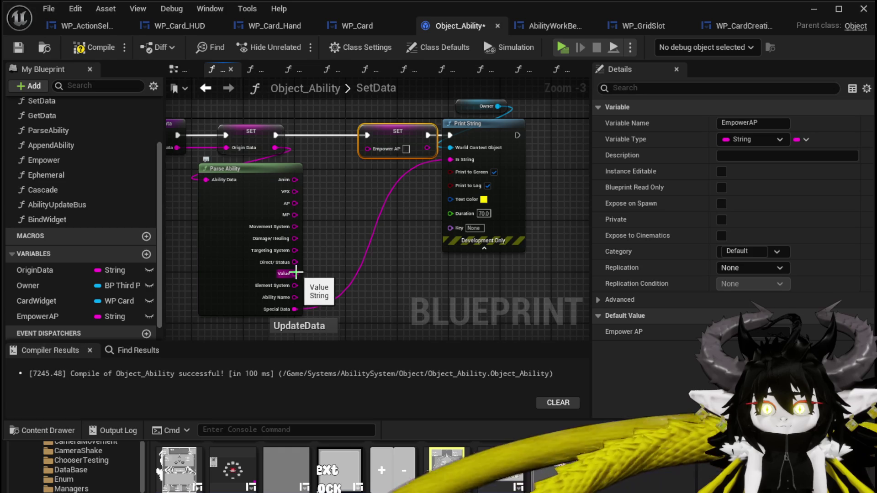
pyautogui.moveTo(295, 203); pyautogui.dragTo(373, 149)
pyautogui.click(368, 177)
# Compile and save the Object_Ability blueprint
pyautogui.click(94, 47)
pyautogui.click(18, 47)
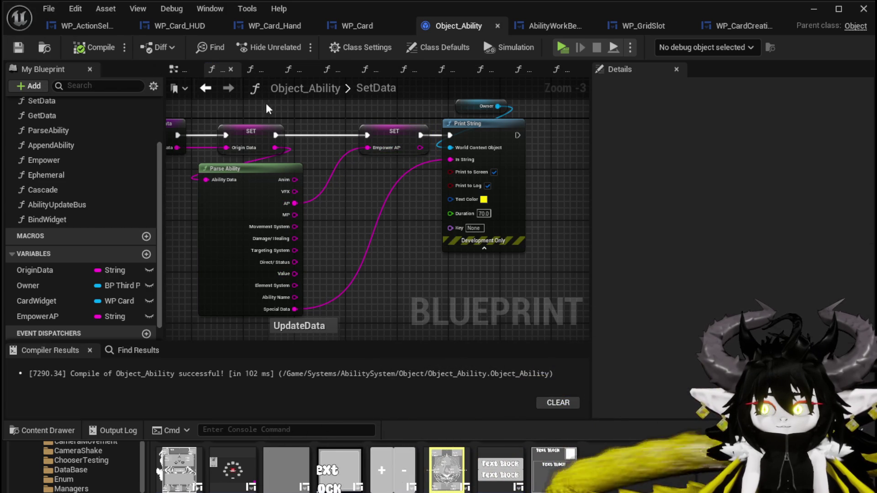
pyautogui.moveTo(325, 110); pyautogui.dragTo(441, 151)
pyautogui.click(321, 104)
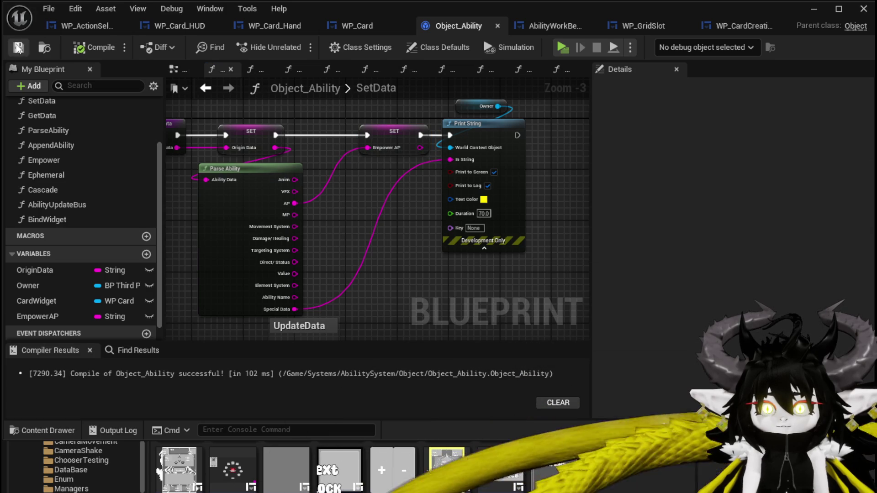
pyautogui.click(81, 26)
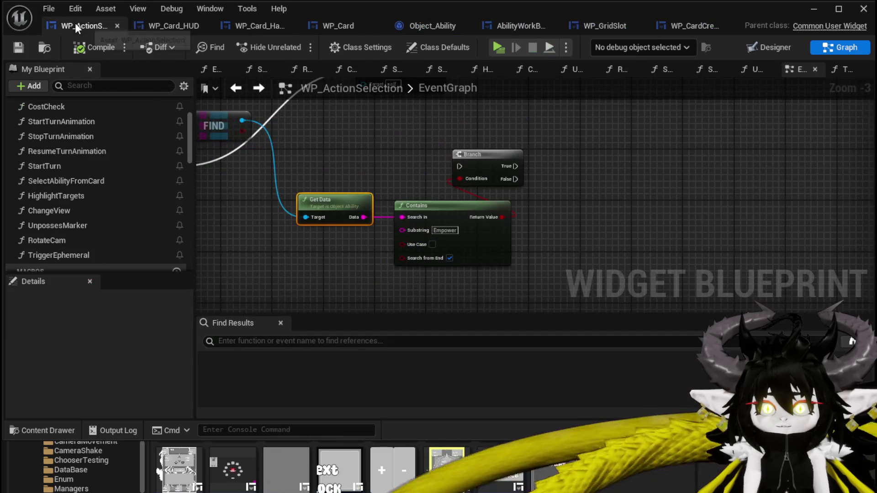
# Call Empower on the found ability from the Branch's True output
pyautogui.moveTo(210, 116); pyautogui.dragTo(434, 154)
pyautogui.write('Empower')
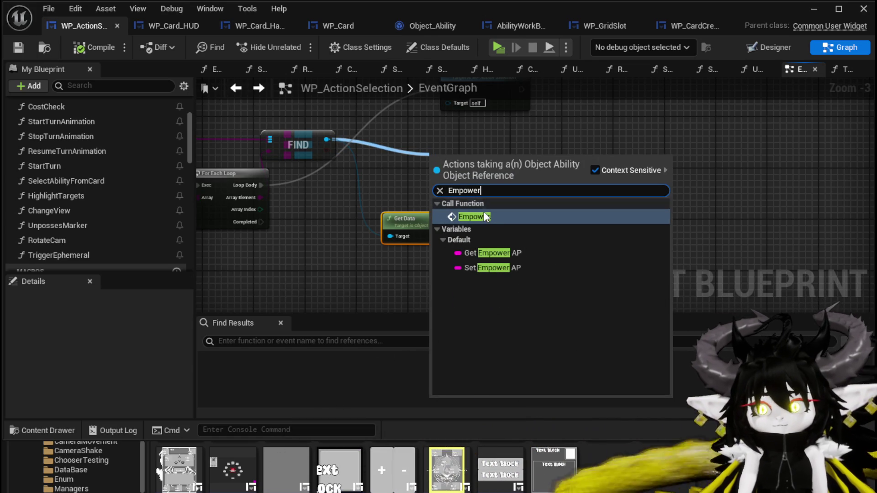
pyautogui.click(483, 214)
pyautogui.moveTo(479, 169)
pyautogui.mouseDown()
pyautogui.moveTo(359, 184)
pyautogui.moveTo(561, 182)
pyautogui.mouseUp()
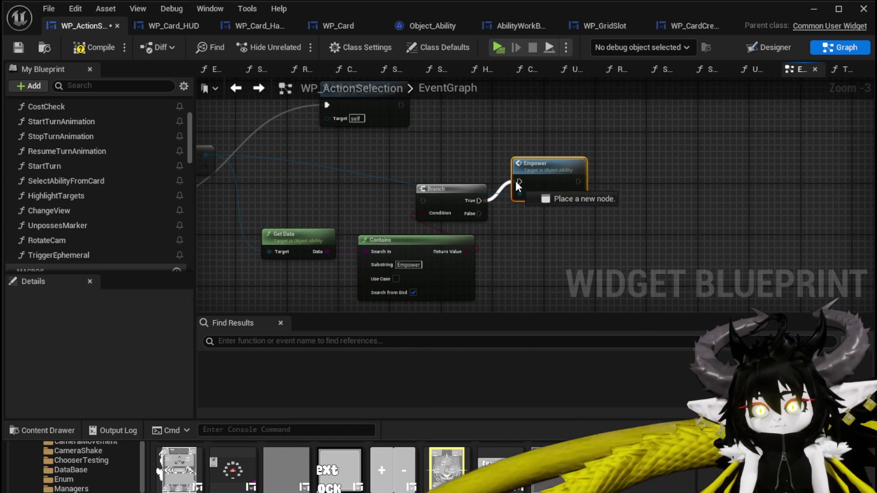
# Tidy the Get Data, Contains, Branch and Empower nodes, then compile WP_ActionSelection
pyautogui.moveTo(452, 170); pyautogui.dragTo(464, 142)
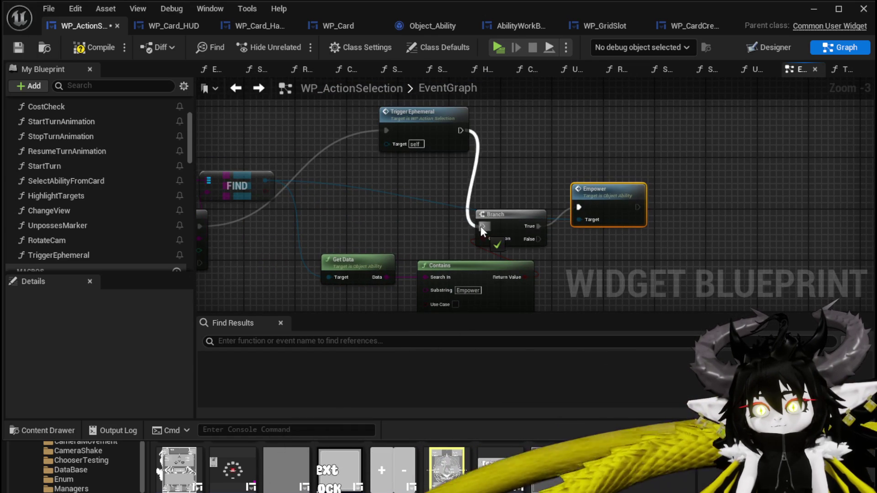
pyautogui.moveTo(361, 187); pyautogui.dragTo(476, 279)
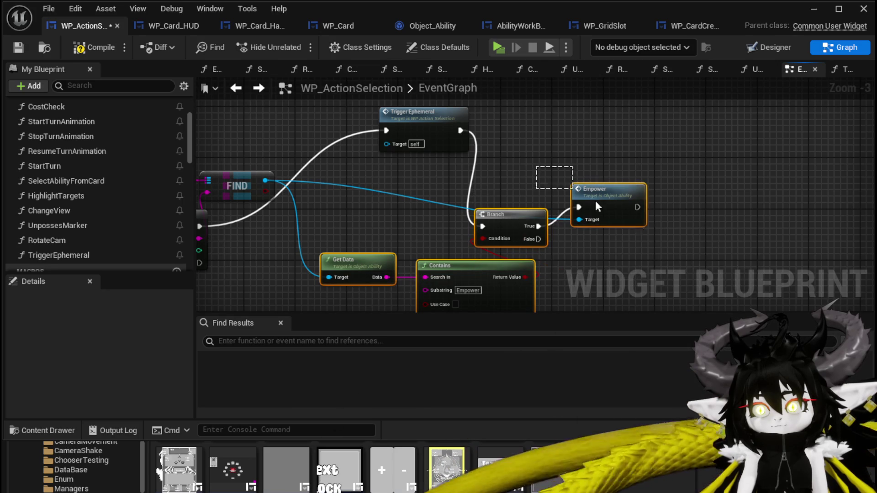
pyautogui.moveTo(514, 224); pyautogui.dragTo(523, 129)
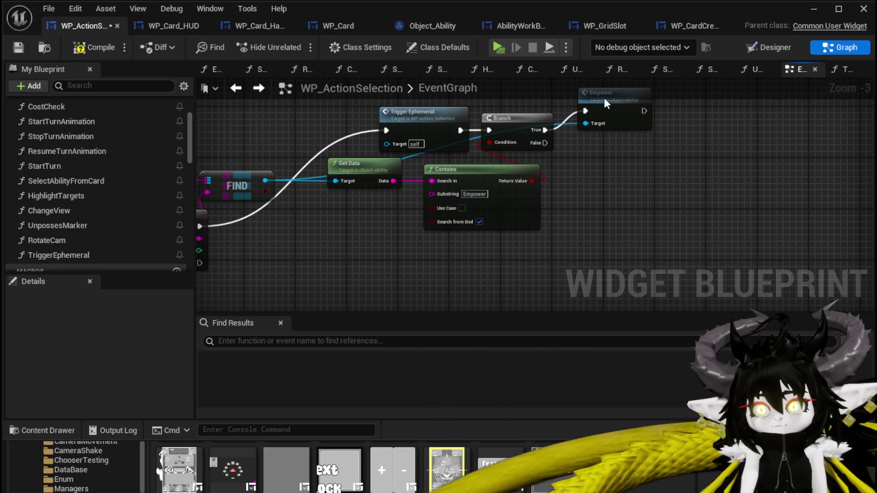
pyautogui.moveTo(604, 114); pyautogui.dragTo(597, 120)
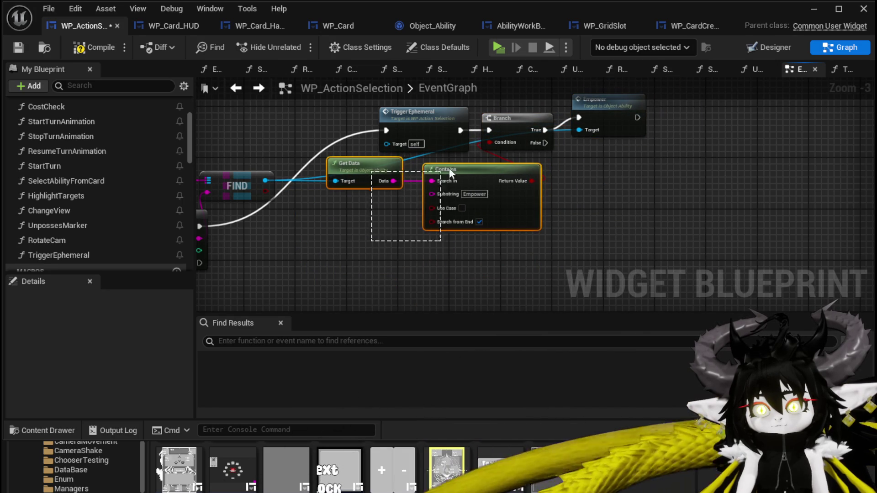
pyautogui.moveTo(442, 175); pyautogui.dragTo(442, 205)
pyautogui.moveTo(352, 184); pyautogui.dragTo(397, 184)
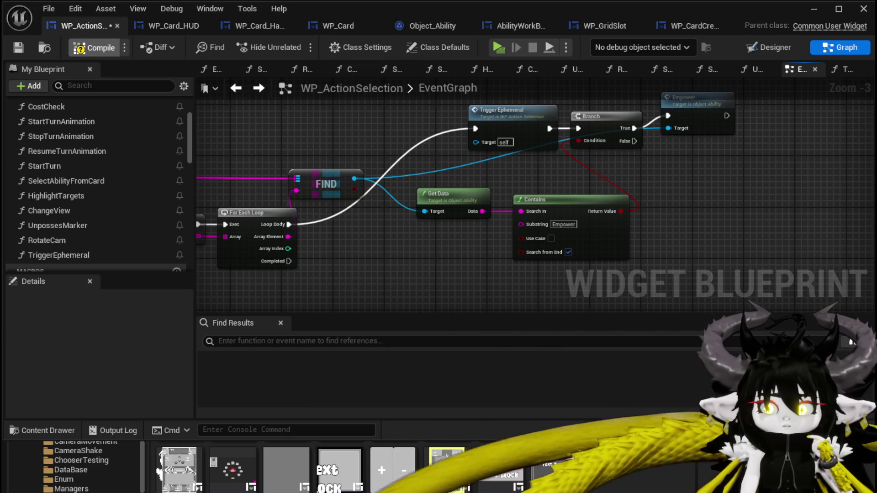
pyautogui.click(93, 47)
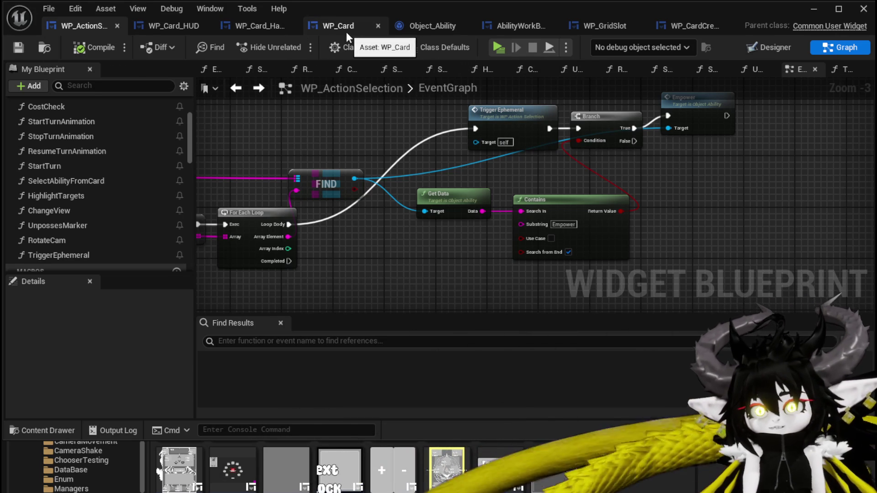
pyautogui.click(346, 33)
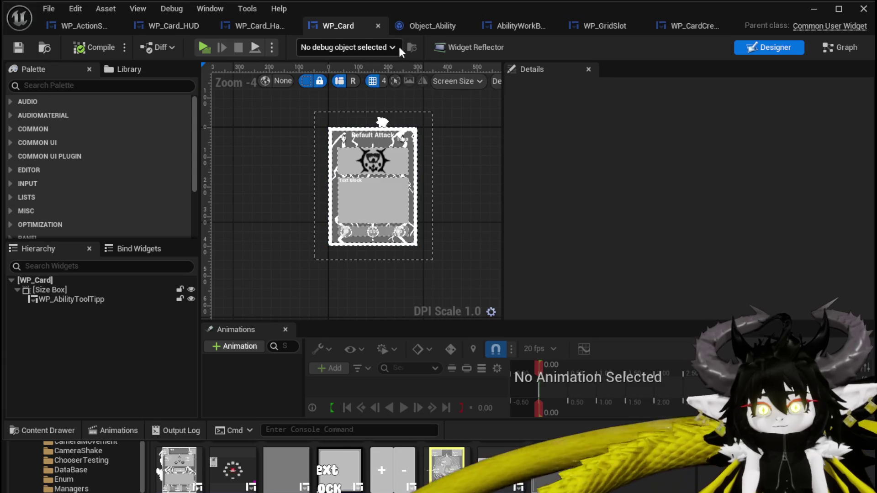
# Select the card's Size Box and create a widget animation named Empower
pyautogui.click(337, 192)
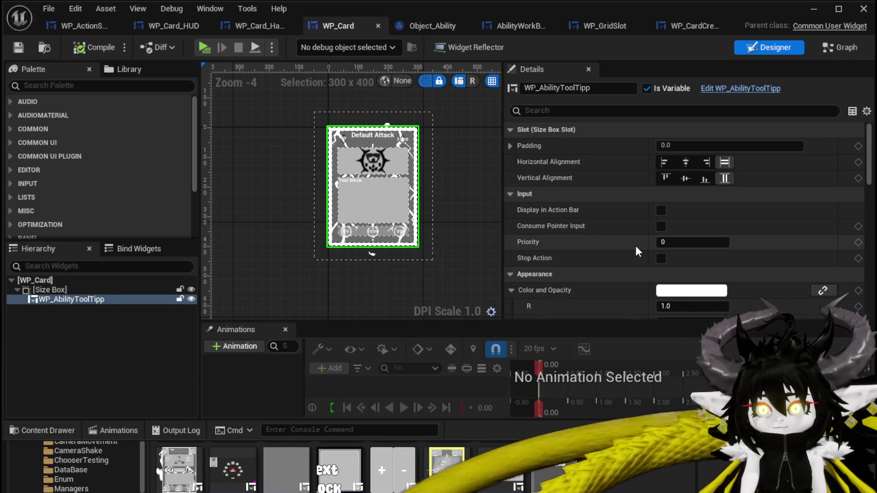
pyautogui.scroll(-3, 636, 247)
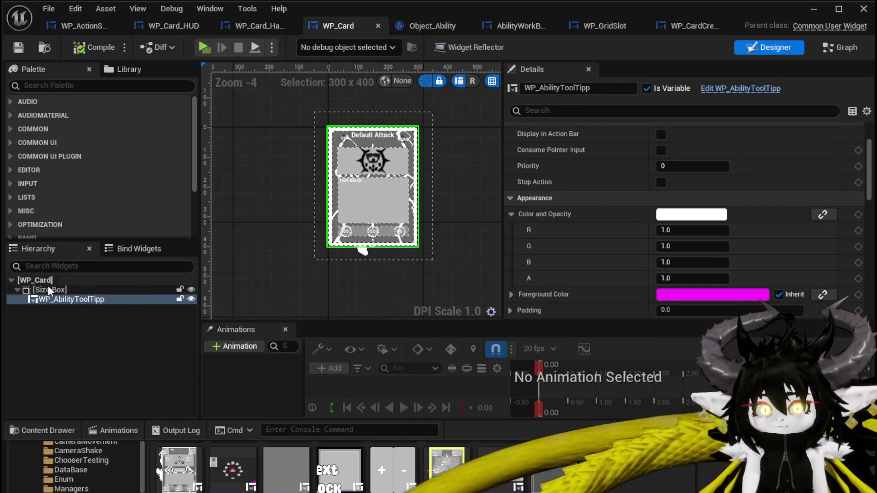
pyautogui.click(50, 290)
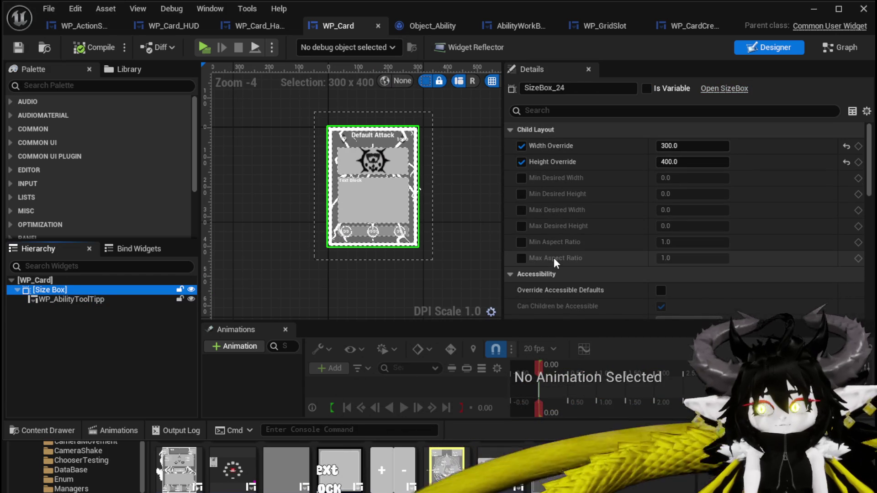
pyautogui.click(238, 344)
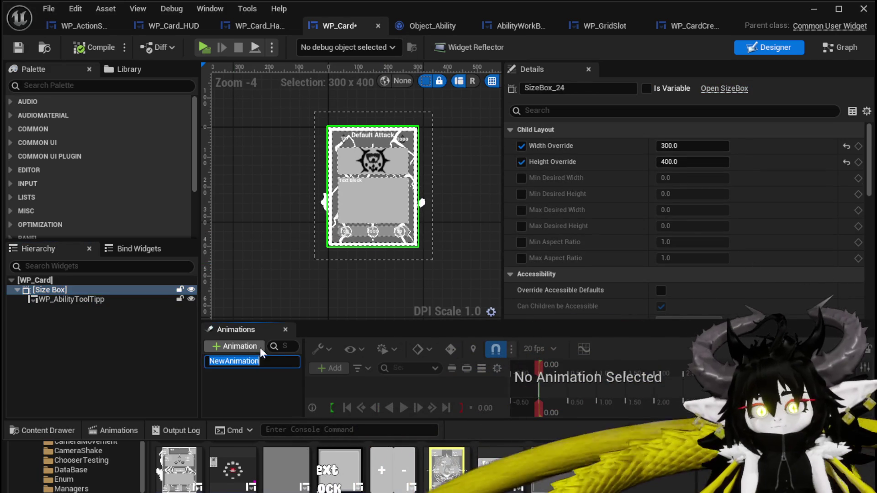
pyautogui.write('Em')
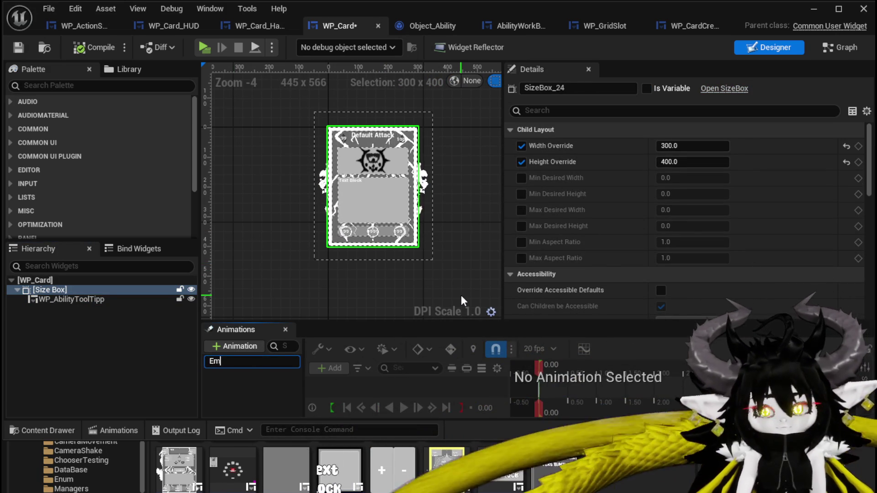
pyautogui.write('power')
pyautogui.press('Return')
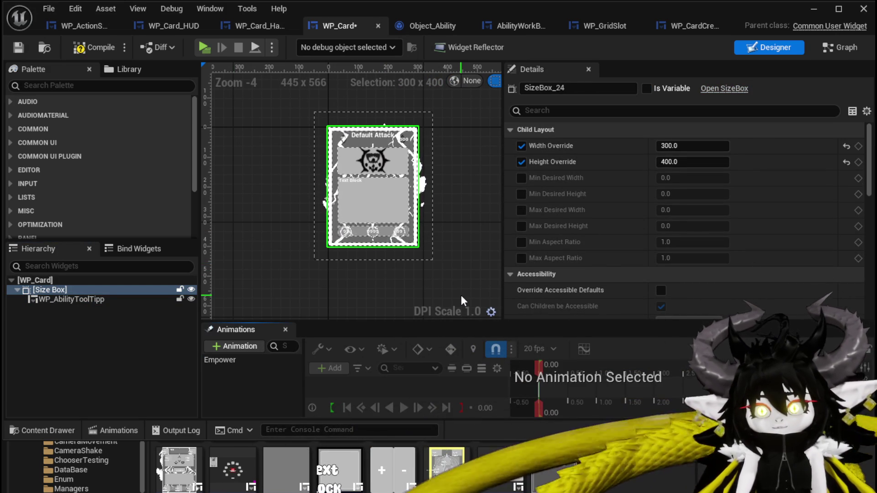
pyautogui.click(252, 363)
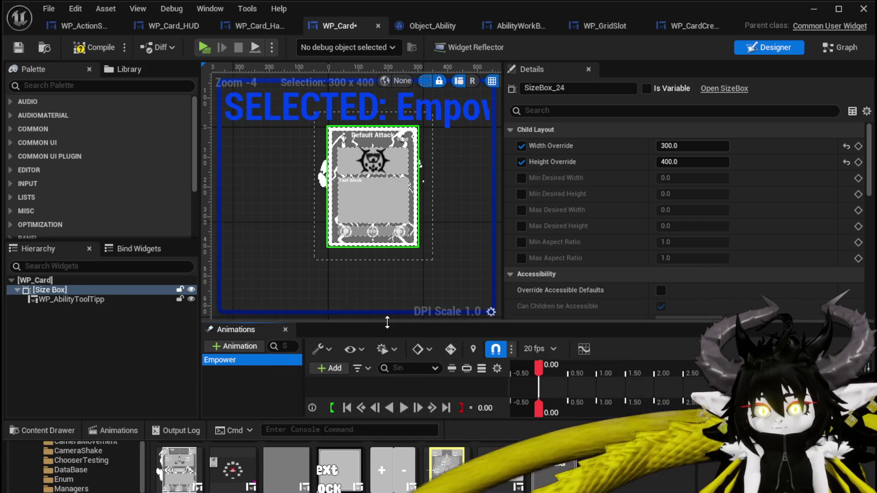
# Add a Size Box Transform track to the Empower animation
pyautogui.moveTo(386, 322); pyautogui.dragTo(387, 283)
pyautogui.click(331, 329)
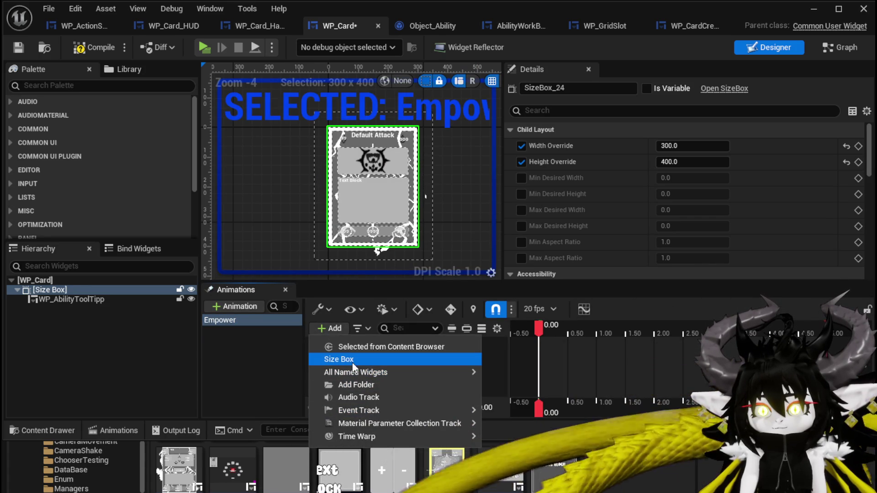
pyautogui.click(352, 359)
pyautogui.click(445, 344)
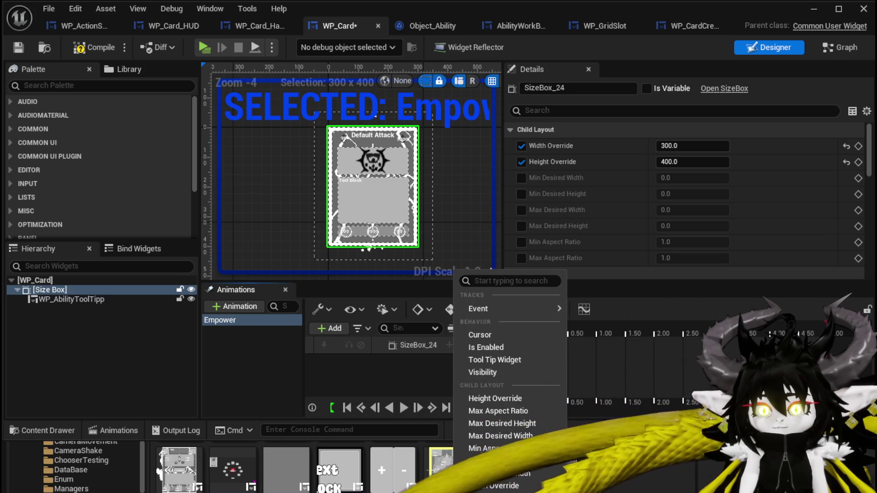
pyautogui.click(488, 480)
pyautogui.scroll(-2, 409, 372)
pyautogui.click(395, 372)
# Key the Size Box scale to 1.2 at 0.30 s and back to 1.0 at 0.40 s
pyautogui.moveTo(536, 338); pyautogui.dragTo(556, 329)
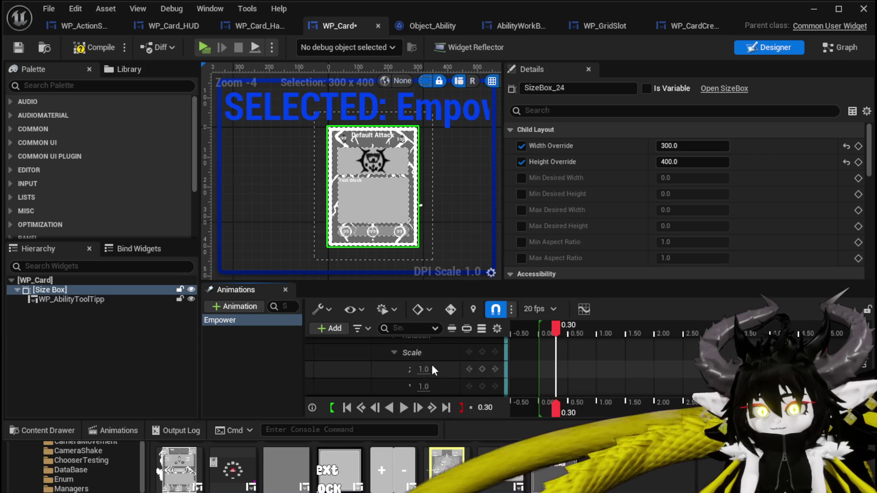
pyautogui.click(426, 369)
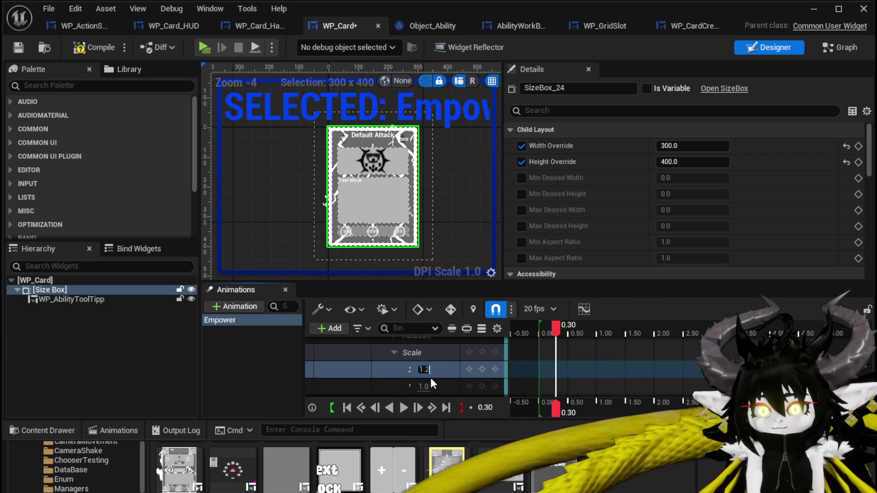
pyautogui.press('Tab')
pyautogui.write('1.2')
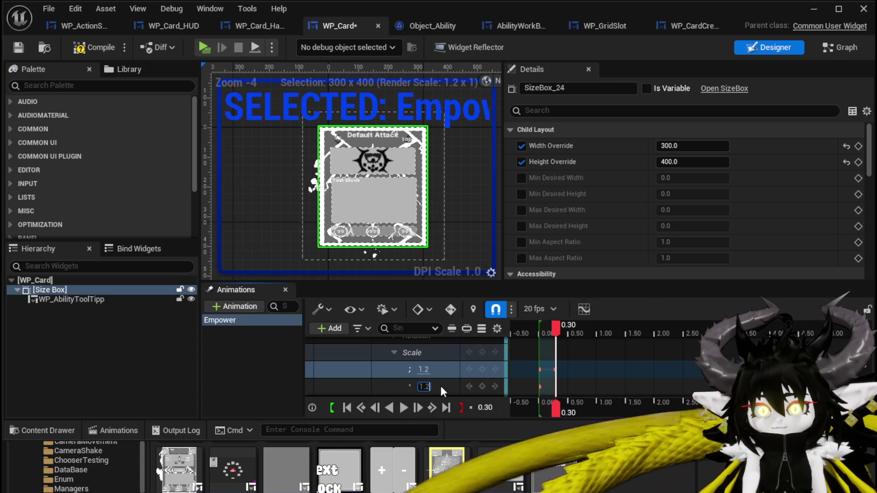
pyautogui.press('Return')
pyautogui.moveTo(560, 336); pyautogui.dragTo(563, 334)
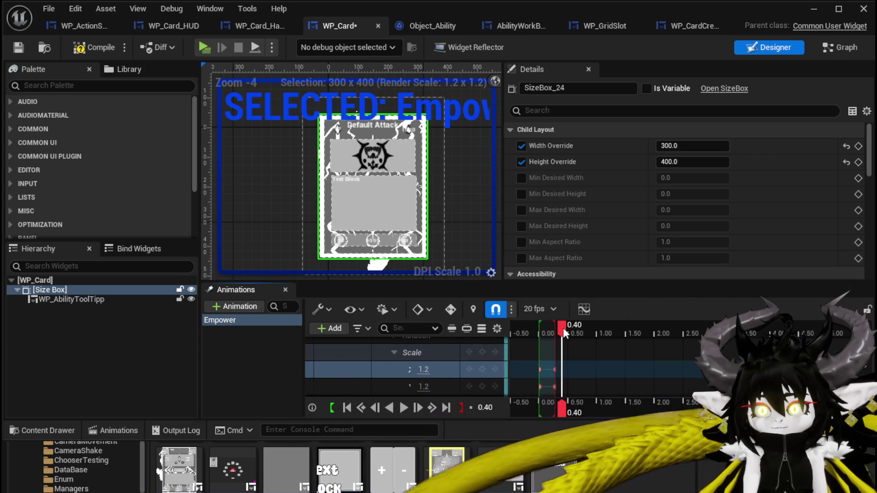
pyautogui.click(425, 369)
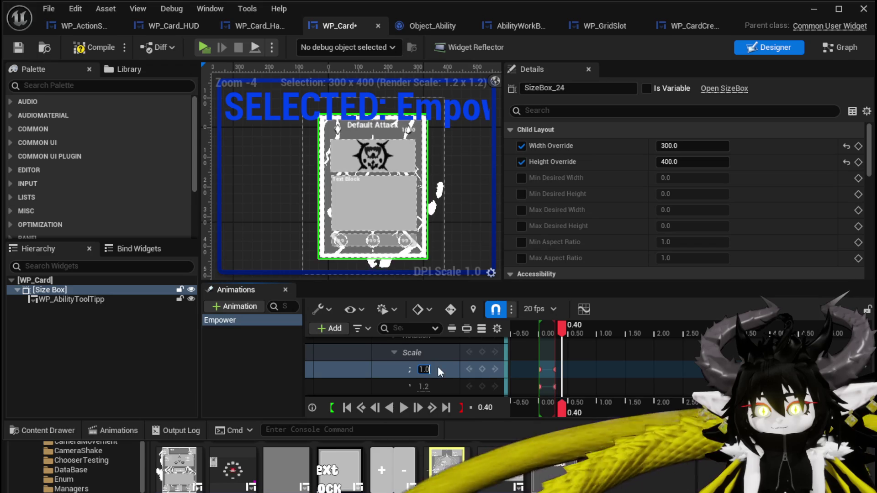
pyautogui.write('1')
pyautogui.click(424, 387)
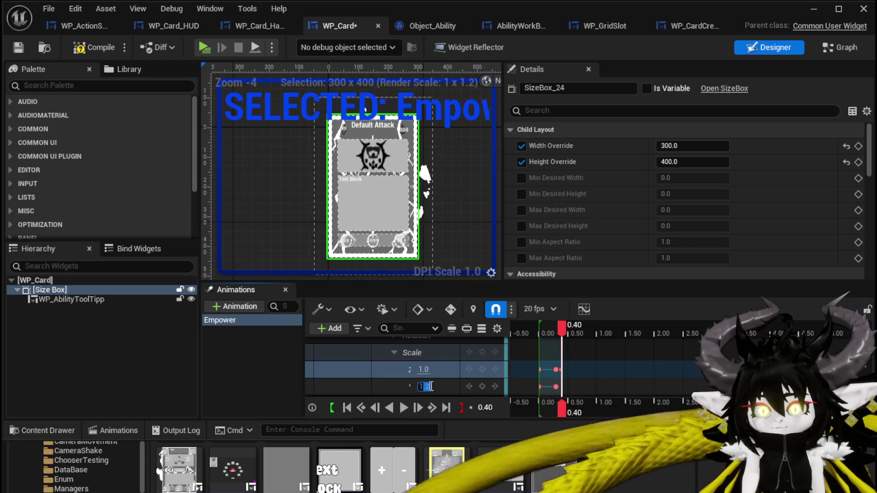
pyautogui.write('1')
pyautogui.press('Return')
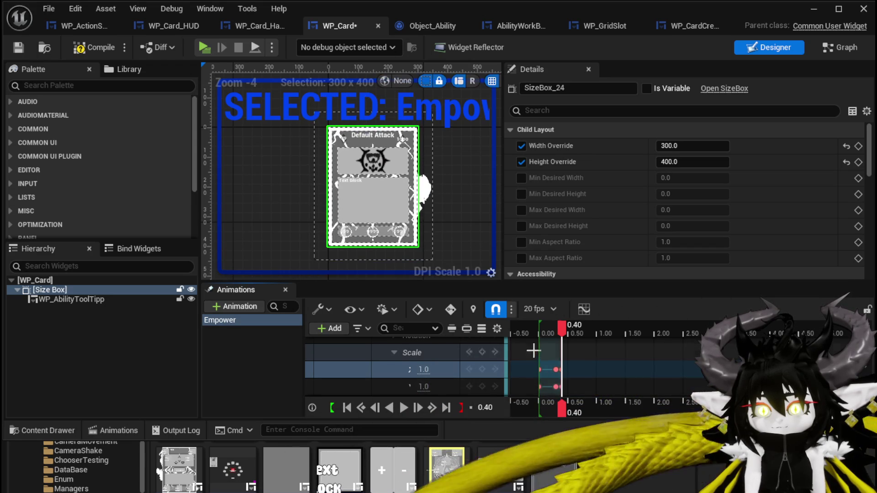
pyautogui.moveTo(555, 333)
pyautogui.mouseDown()
pyautogui.moveTo(541, 337)
pyautogui.moveTo(562, 333)
pyautogui.moveTo(554, 335)
pyautogui.mouseUp()
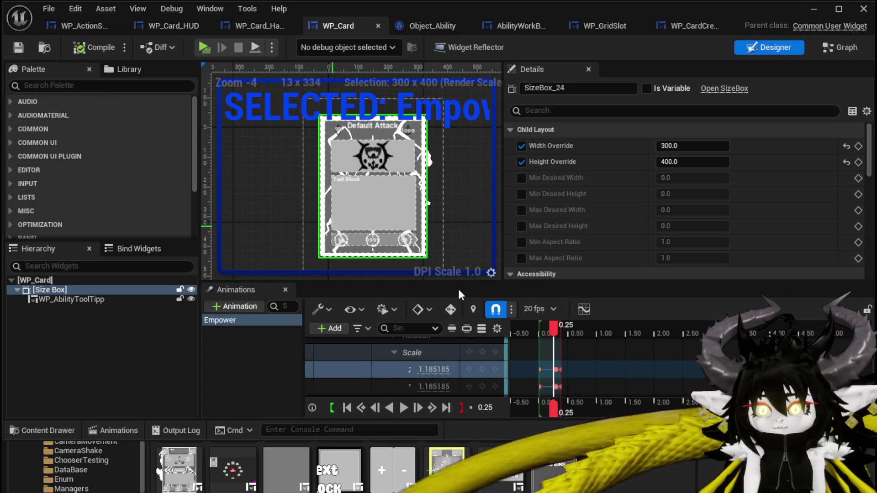
pyautogui.click(541, 326)
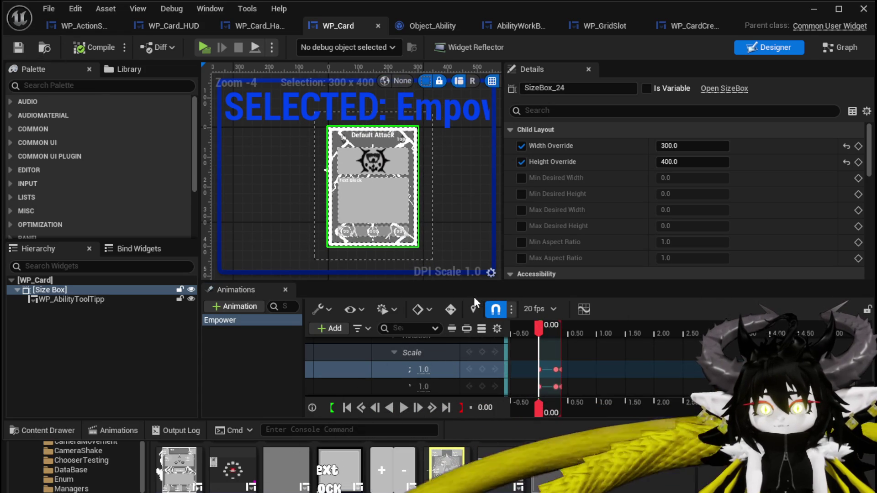
pyautogui.click(282, 355)
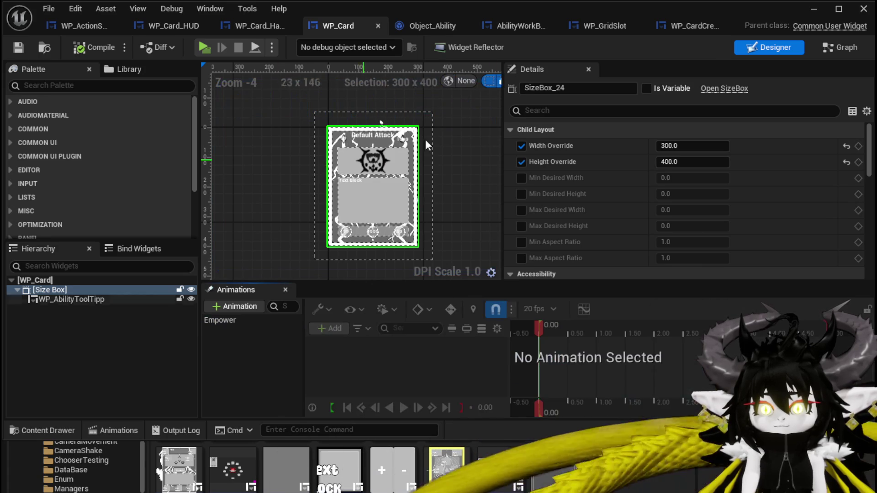
# Add a Get Card Widget node above the Empower call, then open Object_Ability's Empower function
pyautogui.click(838, 48)
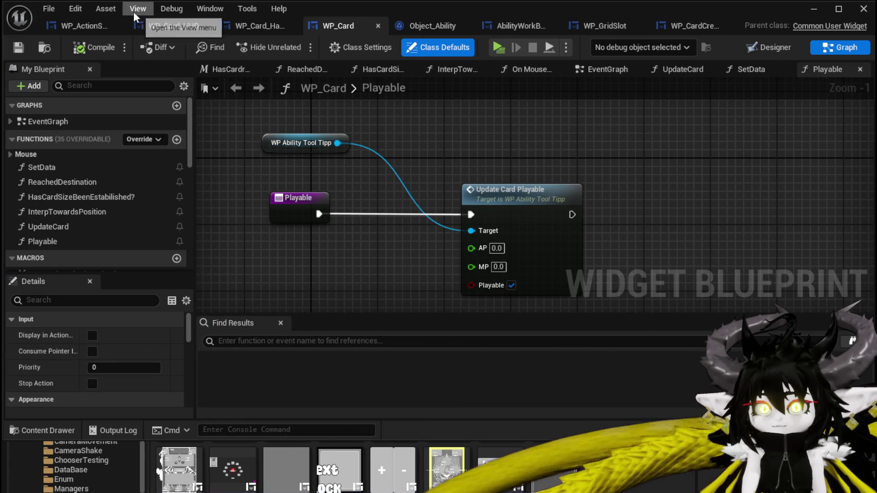
pyautogui.click(89, 20)
pyautogui.moveTo(560, 181)
pyautogui.mouseDown()
pyautogui.moveTo(392, 220)
pyautogui.moveTo(206, 231)
pyautogui.moveTo(300, 234)
pyautogui.moveTo(571, 207)
pyautogui.mouseUp()
pyautogui.write('cas')
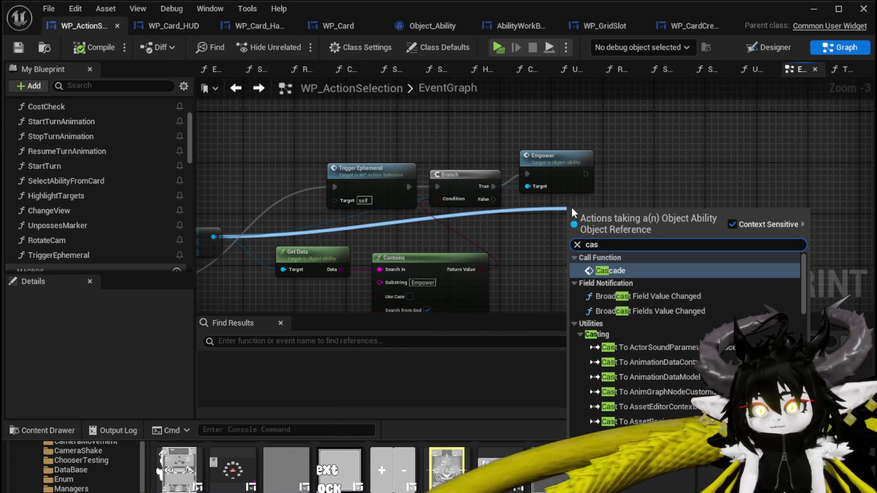
pyautogui.press('BackSpace')
pyautogui.write('rd')
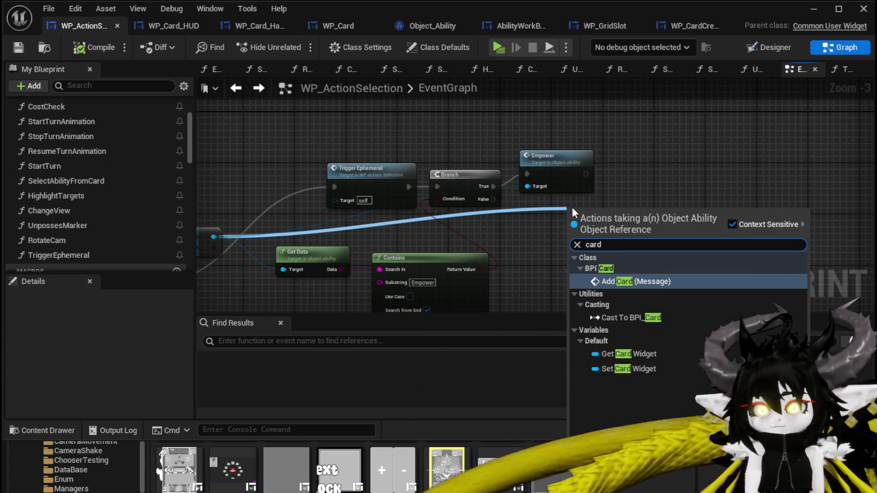
pyautogui.click(628, 353)
pyautogui.moveTo(614, 236)
pyautogui.mouseDown()
pyautogui.moveTo(482, 245)
pyautogui.moveTo(446, 121)
pyautogui.mouseUp()
pyautogui.moveTo(483, 152); pyautogui.dragTo(448, 182)
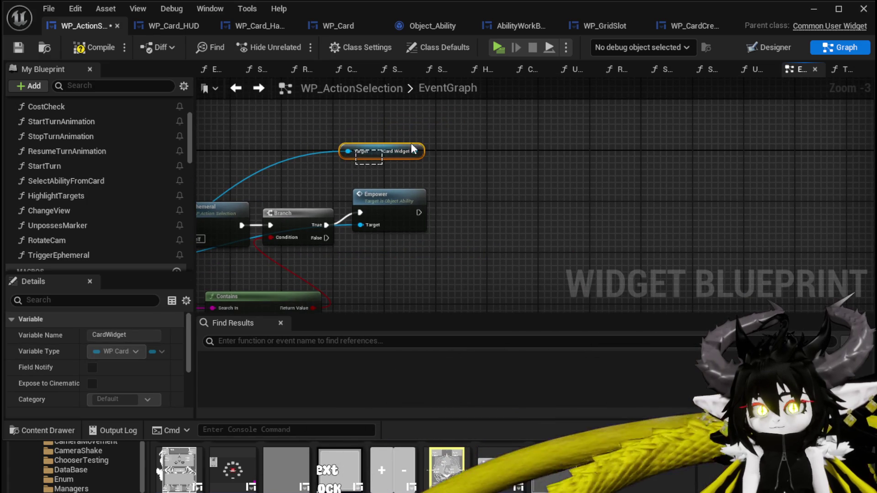
pyautogui.doubleClick(391, 200)
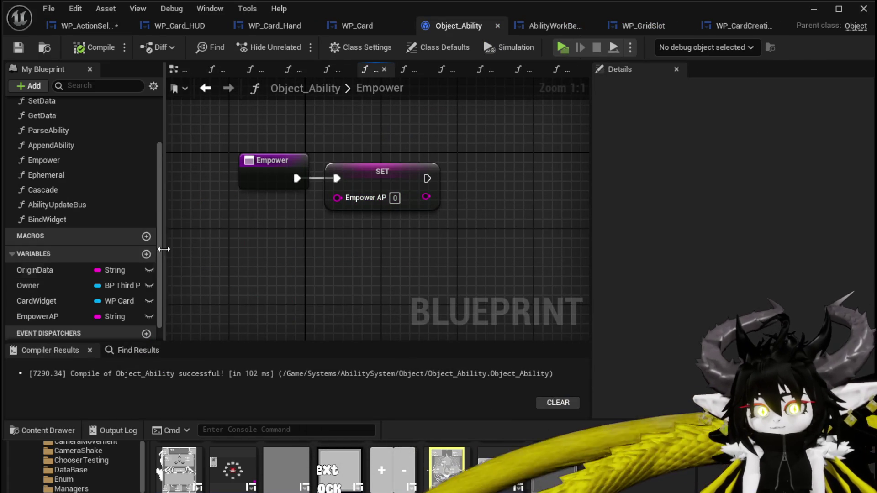
# Add a CardWidget getter and a Play Animation Forward node that runs after SET Empower AP
pyautogui.moveTo(37, 301)
pyautogui.mouseDown()
pyautogui.moveTo(235, 302)
pyautogui.moveTo(230, 256)
pyautogui.mouseUp()
pyautogui.click(265, 277)
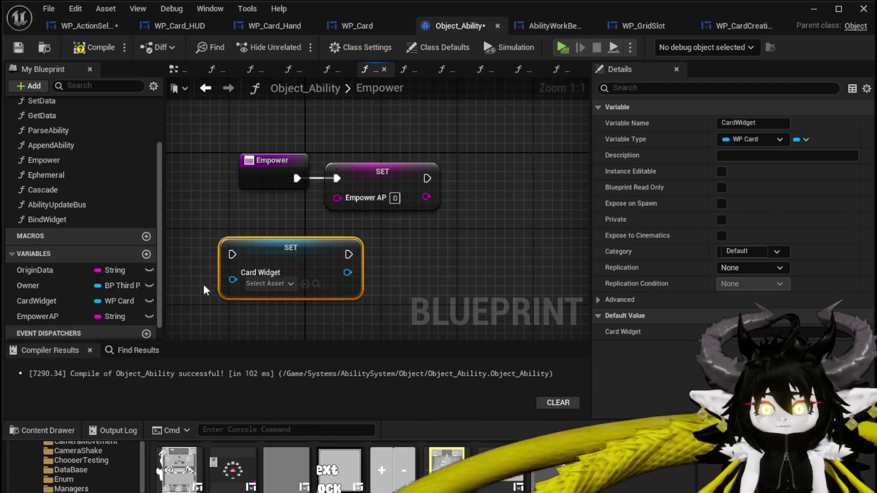
pyautogui.press('Delete')
pyautogui.moveTo(41, 300)
pyautogui.mouseDown()
pyautogui.moveTo(220, 257)
pyautogui.moveTo(220, 267)
pyautogui.moveTo(260, 254)
pyautogui.moveTo(288, 261)
pyautogui.mouseUp()
pyautogui.click(220, 266)
pyautogui.write('Play anim')
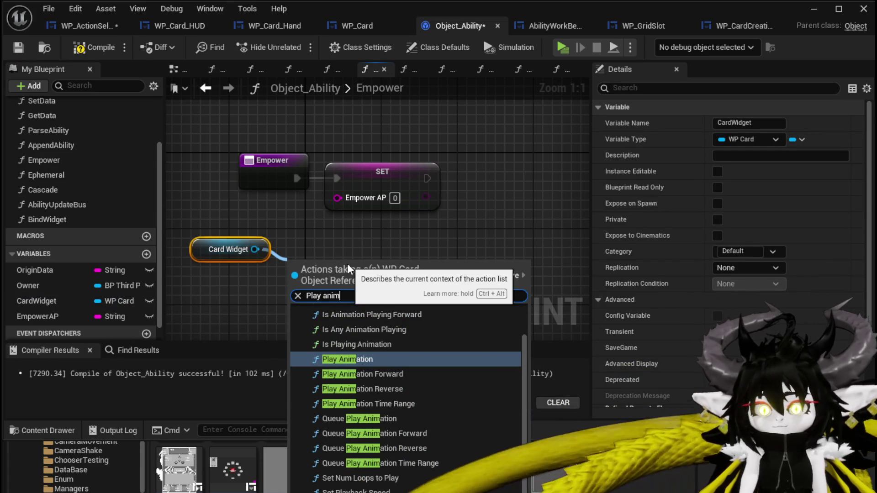
pyautogui.click(363, 374)
pyautogui.moveTo(319, 258)
pyautogui.mouseDown()
pyautogui.moveTo(509, 159)
pyautogui.moveTo(497, 146)
pyautogui.mouseUp()
pyautogui.moveTo(427, 178); pyautogui.dragTo(497, 182)
# Feed the card's Empower animation into the play node, save, and compile WP_ActionSelection
pyautogui.moveTo(255, 250); pyautogui.dragTo(316, 286)
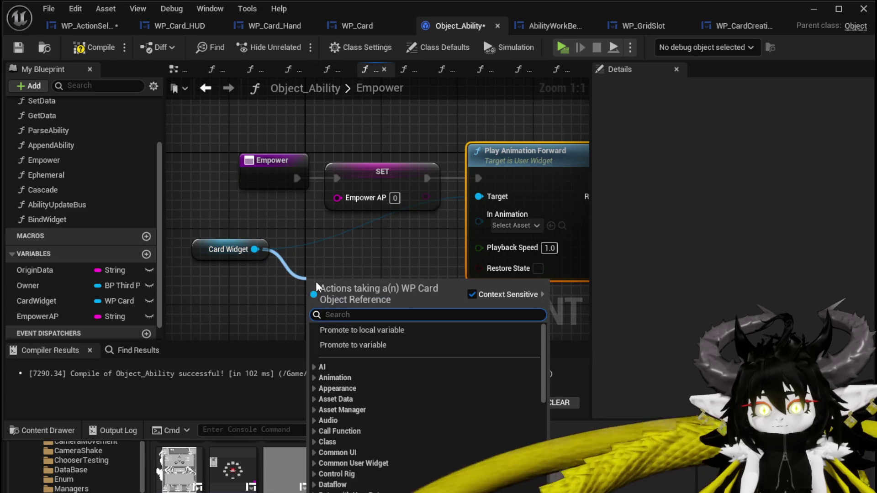
pyautogui.write('Empower')
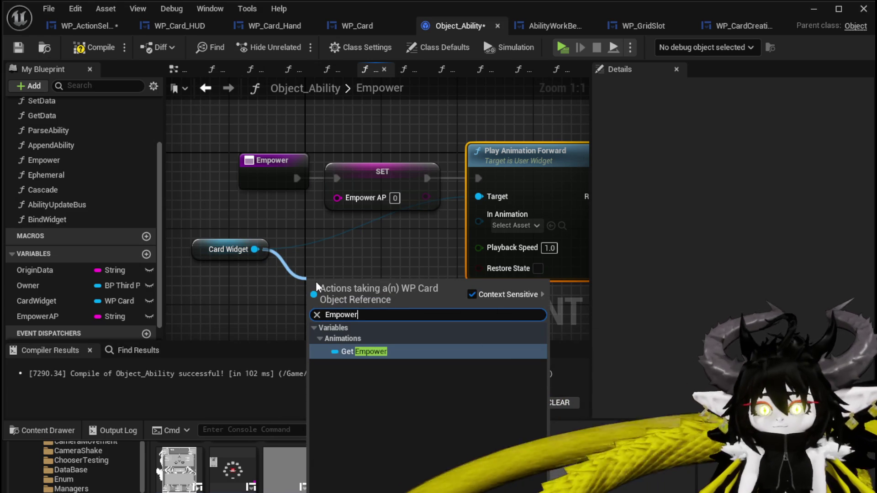
pyautogui.click(399, 350)
pyautogui.moveTo(404, 287); pyautogui.dragTo(478, 221)
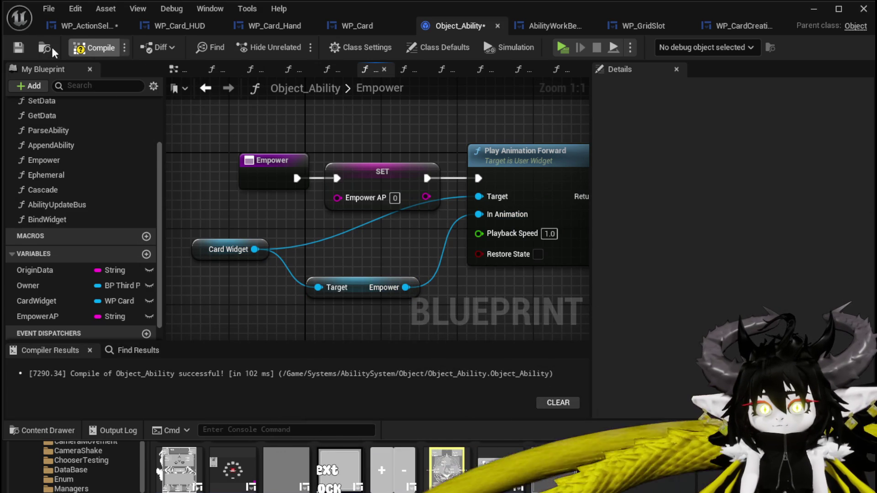
pyautogui.click(17, 48)
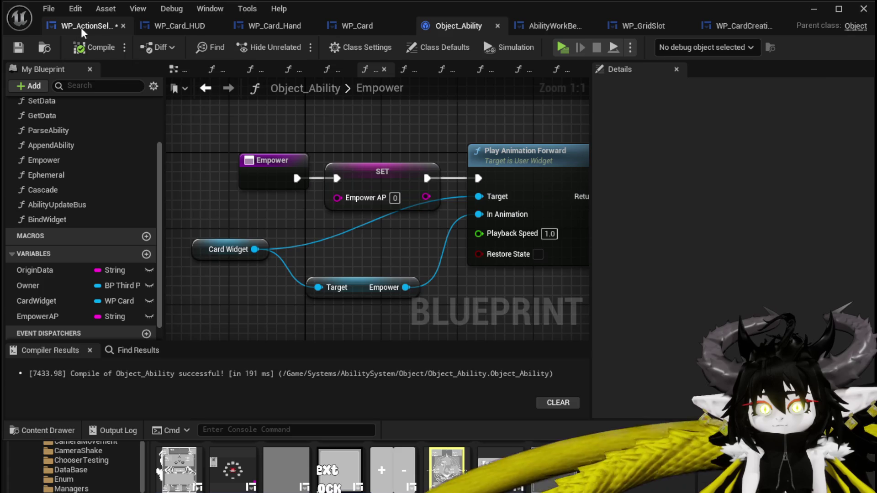
pyautogui.click(82, 26)
pyautogui.click(19, 47)
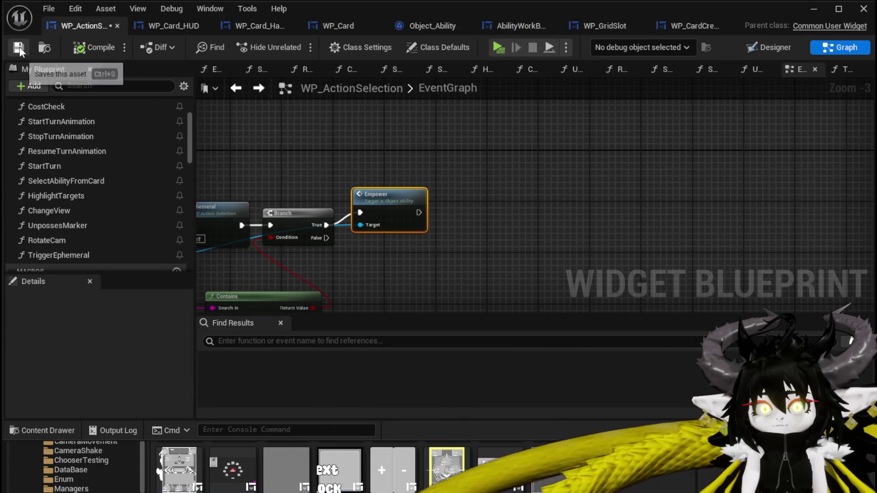
# In the game preview, open the ability workbench and show the magic ability set's cards
pyautogui.click(813, 9)
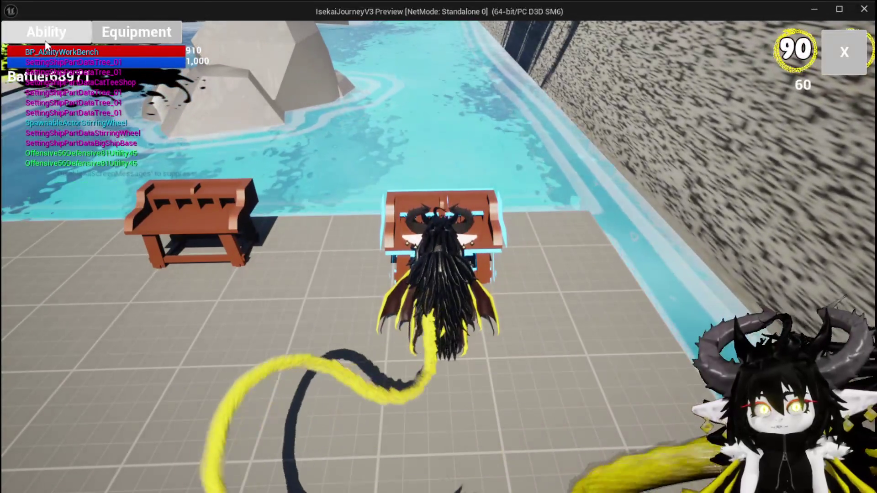
pyautogui.click(45, 40)
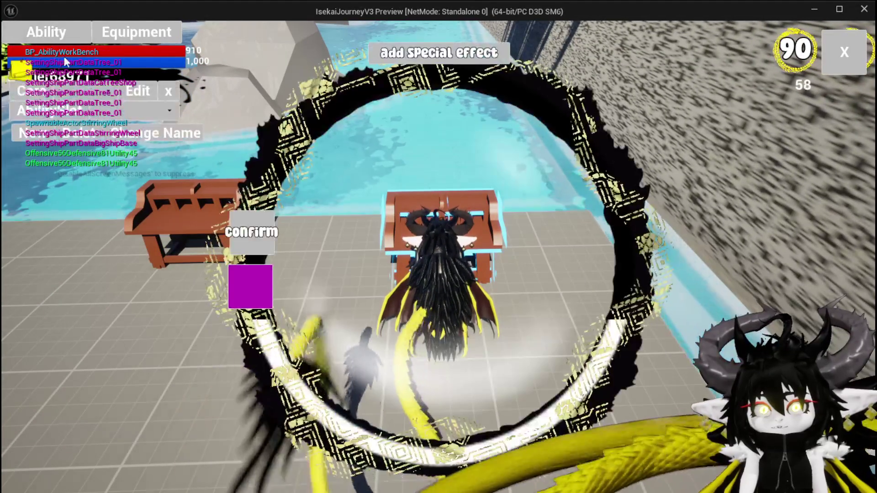
pyautogui.click(114, 110)
pyautogui.click(121, 119)
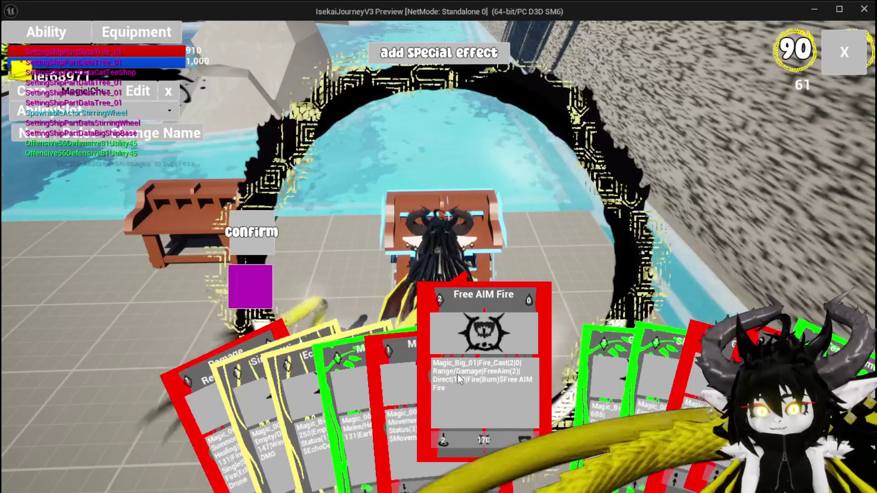
# Add a special effect to the Free AIM Fire card, confirm, and stop the preview
pyautogui.click(450, 376)
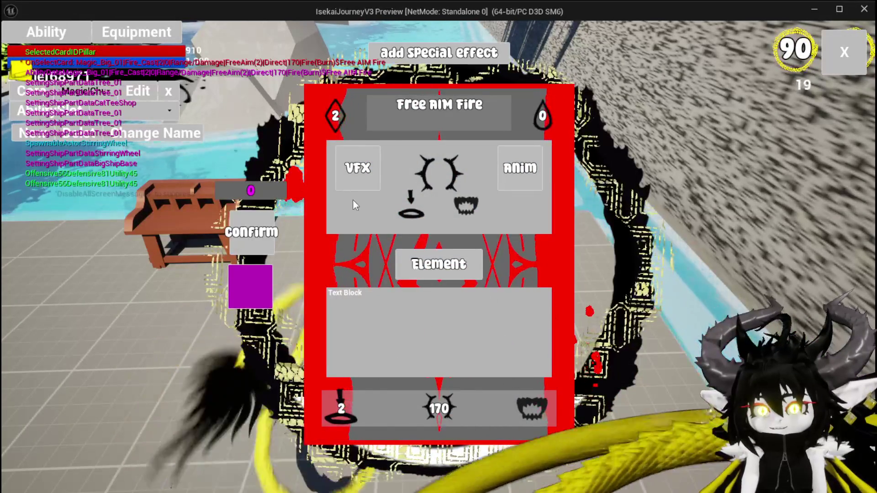
pyautogui.click(357, 167)
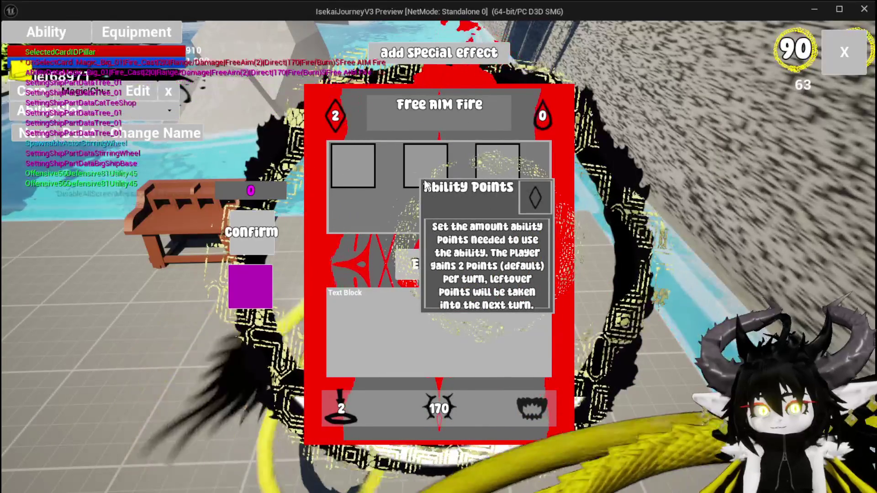
pyautogui.click(258, 226)
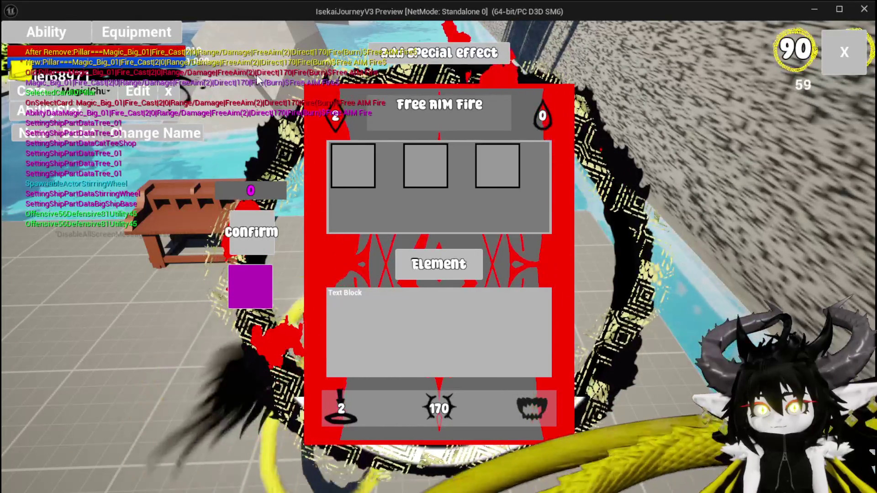
pyautogui.click(251, 292)
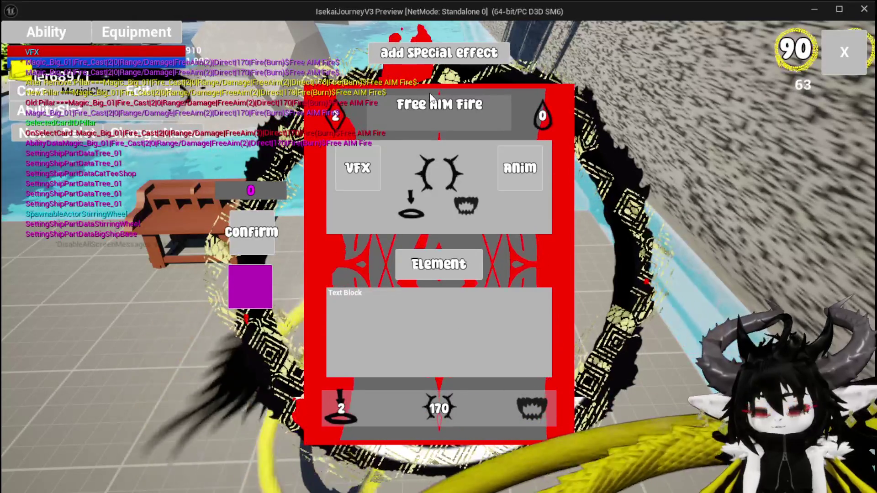
pyautogui.press('Escape')
pyautogui.hotkey('ctrl', 's')
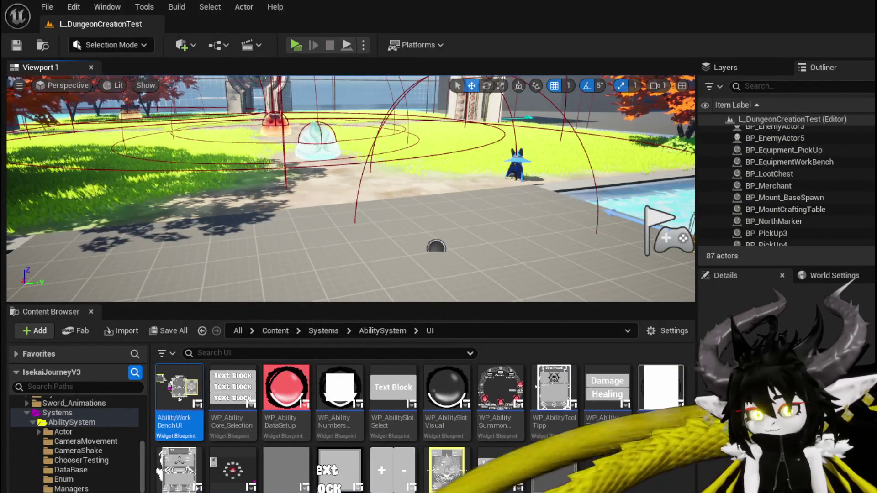
# In SelectSpecial, run a pasted Hide Options after ADDUNIQUE, feed it the selection, and compile
pyautogui.hotkey('alt', 'Tab')
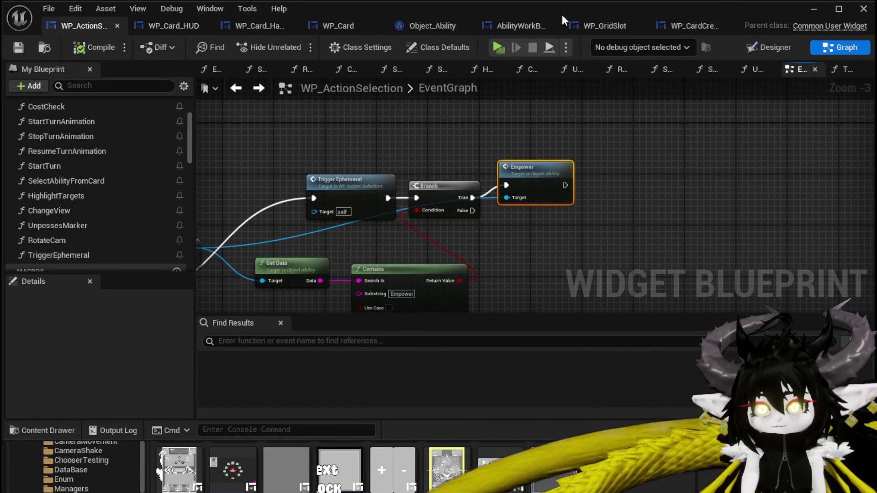
pyautogui.click(507, 25)
pyautogui.moveTo(434, 186)
pyautogui.mouseDown()
pyautogui.moveTo(370, 262)
pyautogui.moveTo(354, 249)
pyautogui.moveTo(413, 131)
pyautogui.mouseUp()
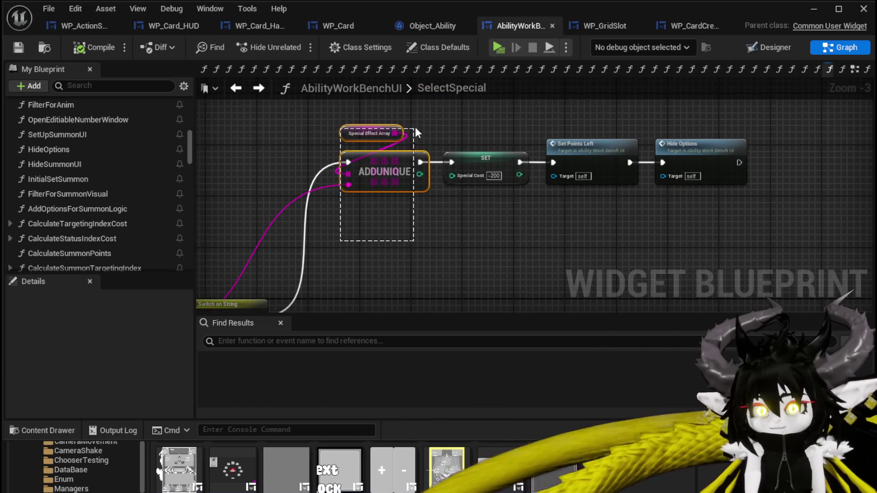
pyautogui.moveTo(411, 245); pyautogui.dragTo(400, 235)
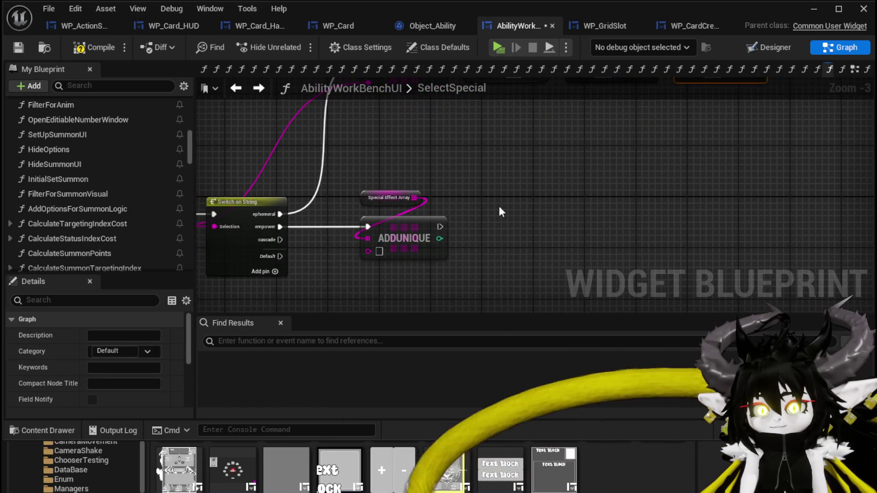
pyautogui.hotkey('ctrl', 'v')
pyautogui.moveTo(486, 232); pyautogui.dragTo(488, 231)
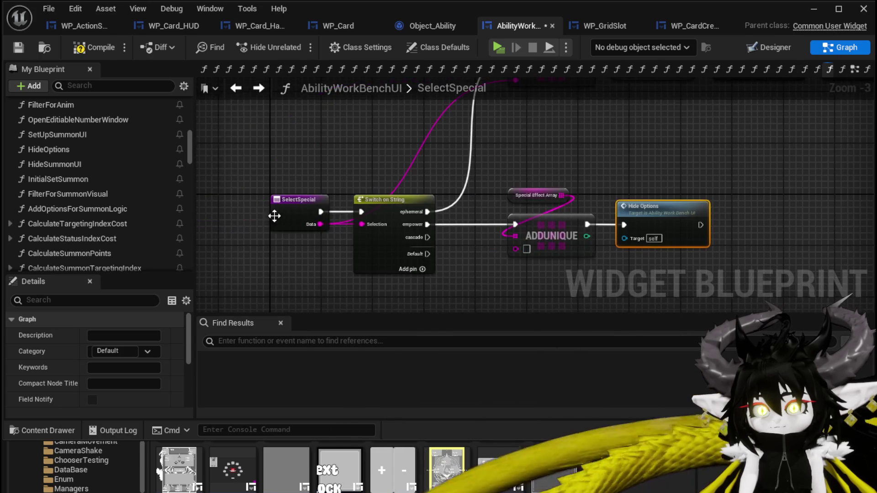
pyautogui.moveTo(536, 239); pyautogui.dragTo(514, 248)
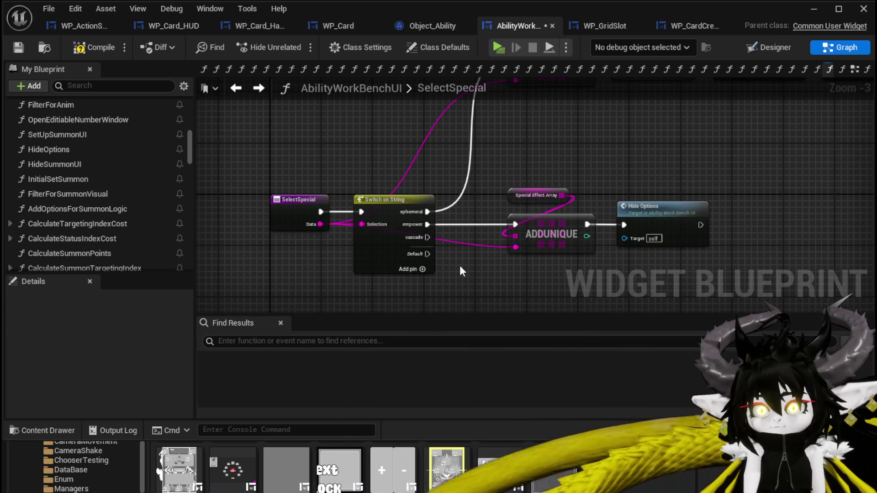
pyautogui.click(95, 48)
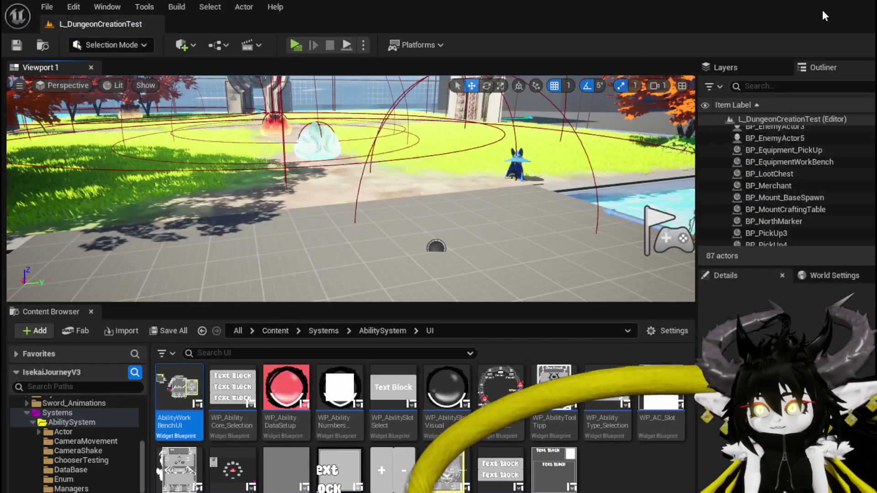
pyautogui.click(824, 9)
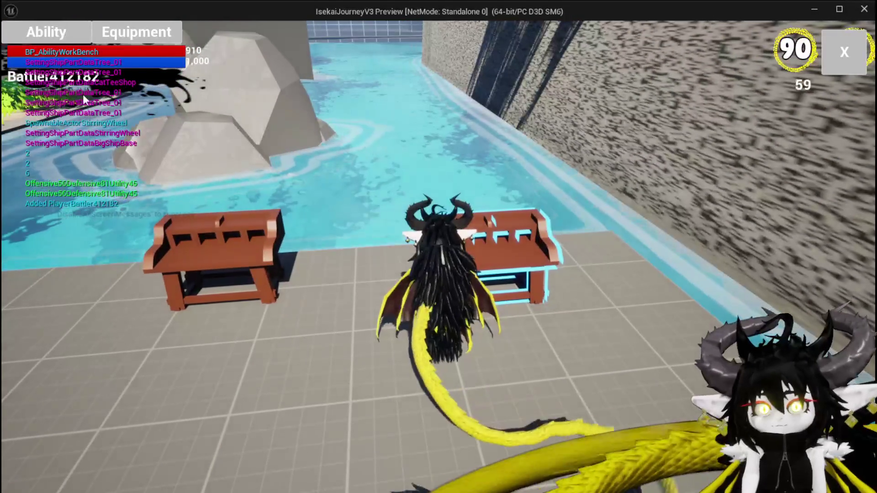
# At the in-game ability workbench, add the empower special effect to the Free AIM Fire magic card
pyautogui.press('e')
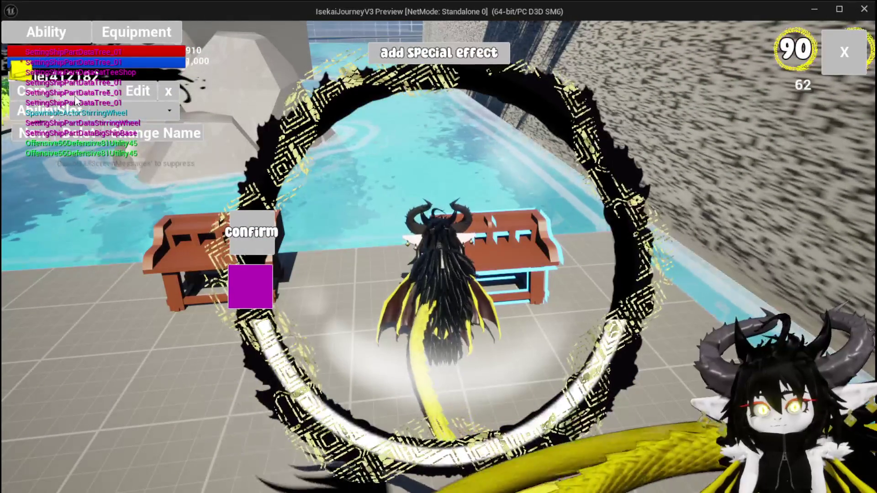
pyautogui.click(118, 122)
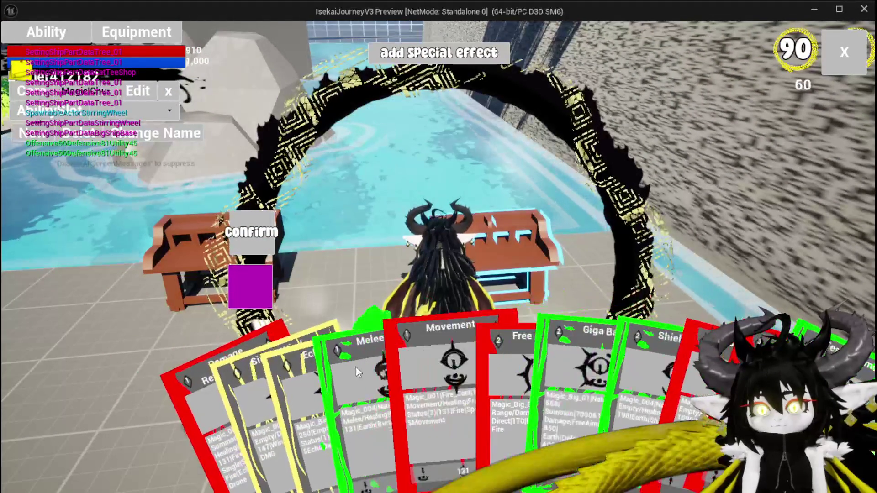
pyautogui.click(479, 320)
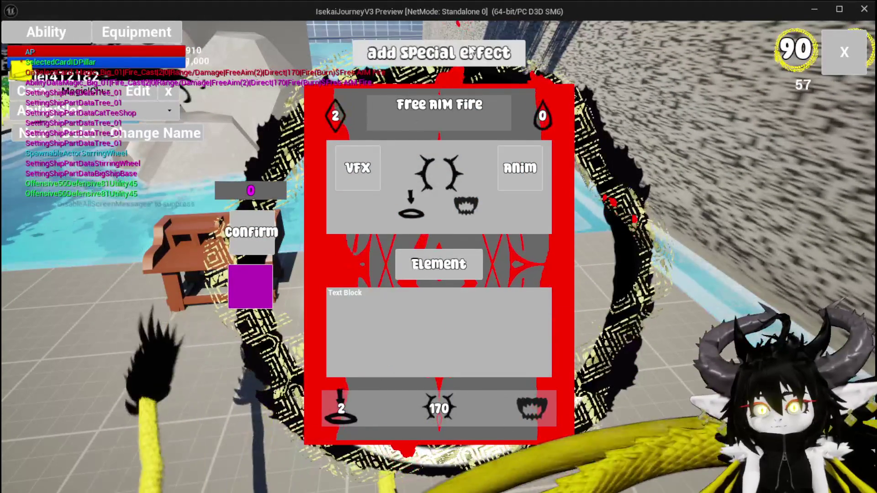
pyautogui.click(469, 50)
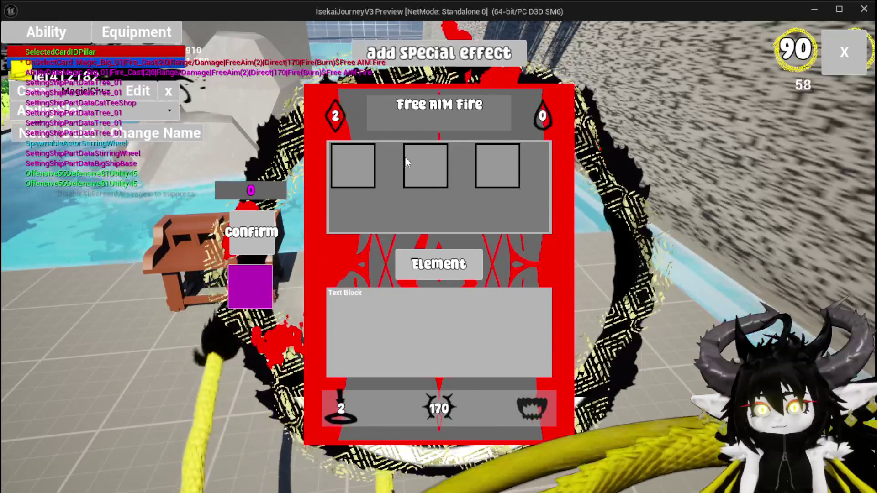
pyautogui.click(418, 171)
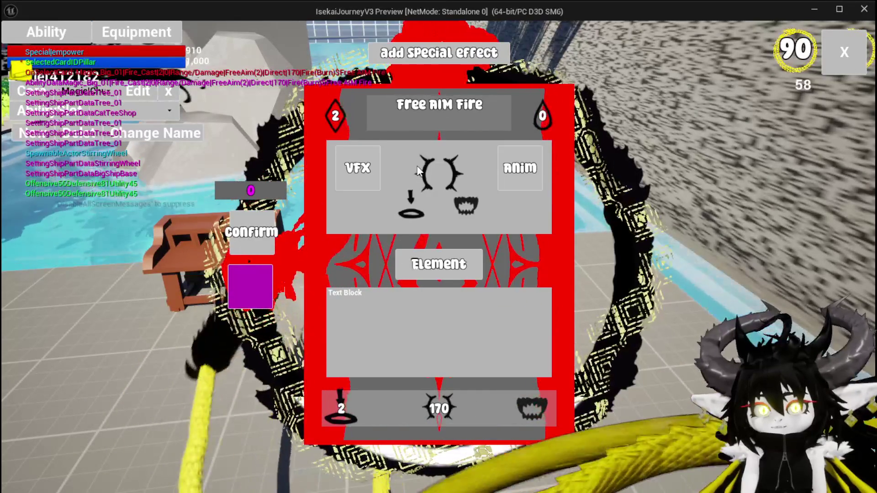
pyautogui.click(237, 239)
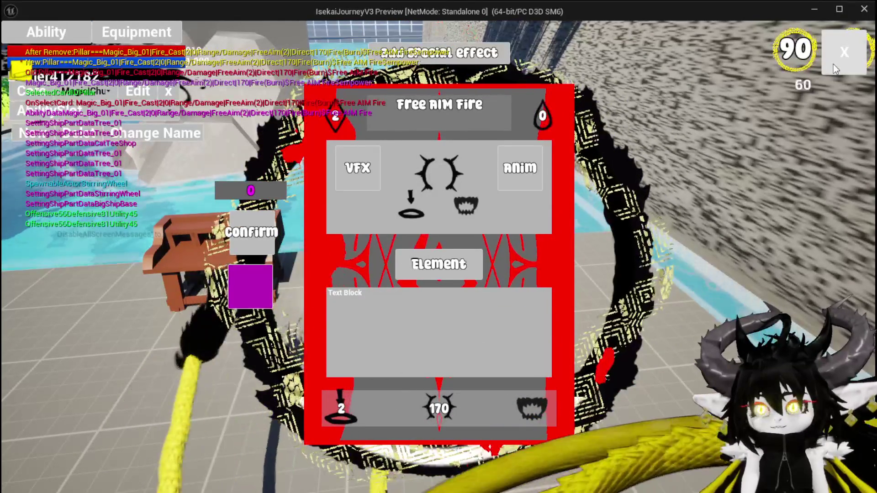
pyautogui.click(833, 64)
# Approach the slimes, start the encounter, play Single Wind DMG and place the Damage Reflect Drone
pyautogui.press('space')
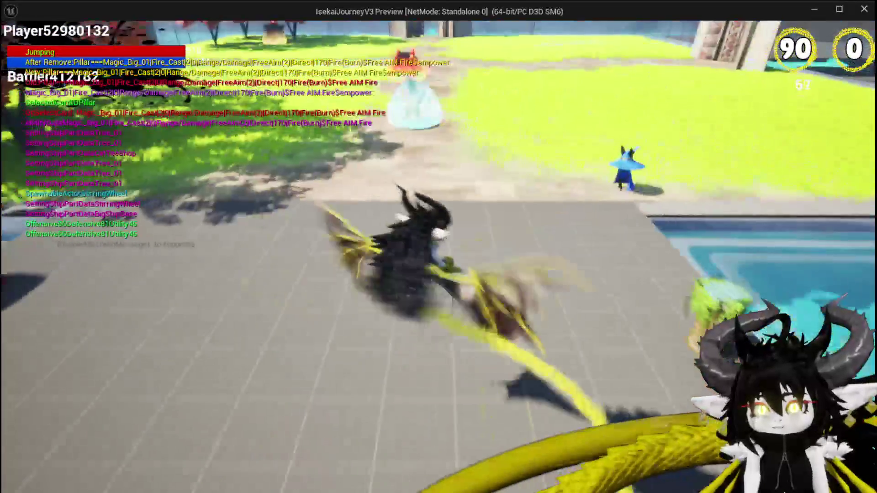
pyautogui.press('w')
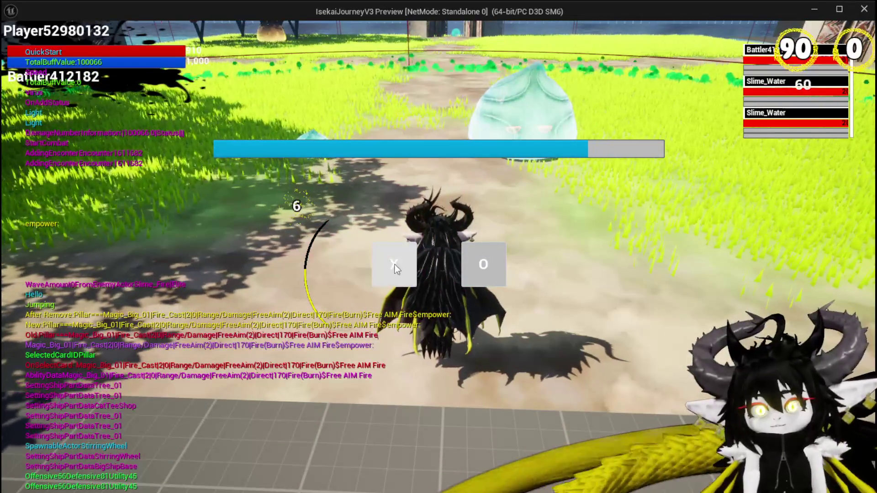
pyautogui.click(394, 262)
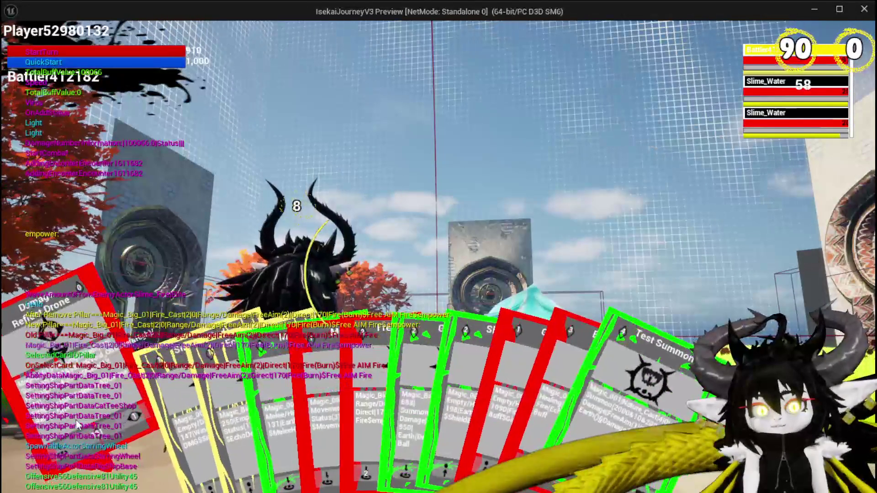
pyautogui.click(146, 407)
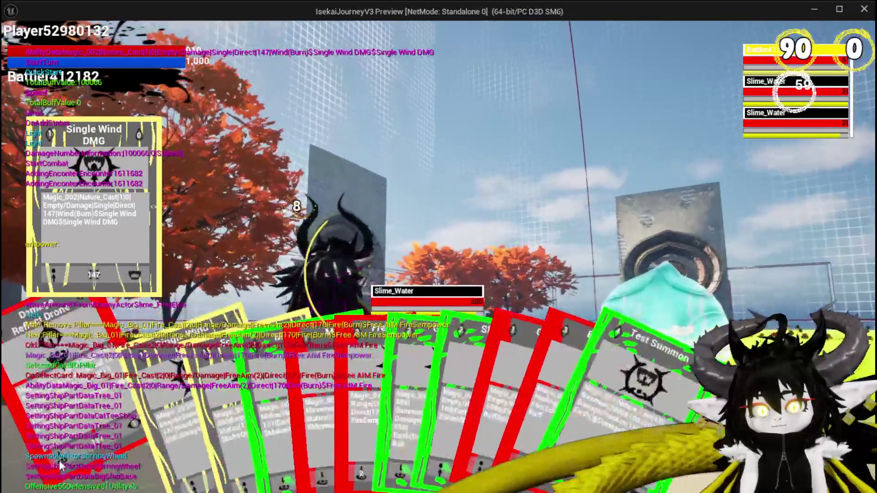
pyautogui.click(50, 475)
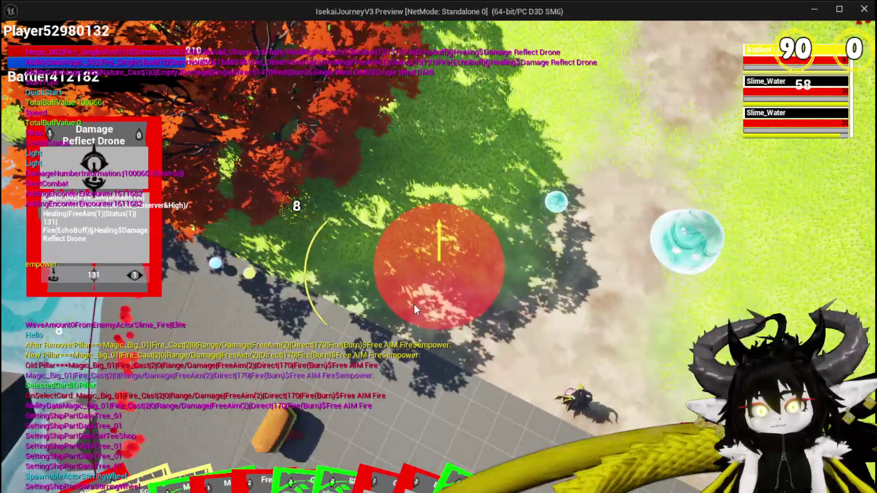
pyautogui.click(415, 309)
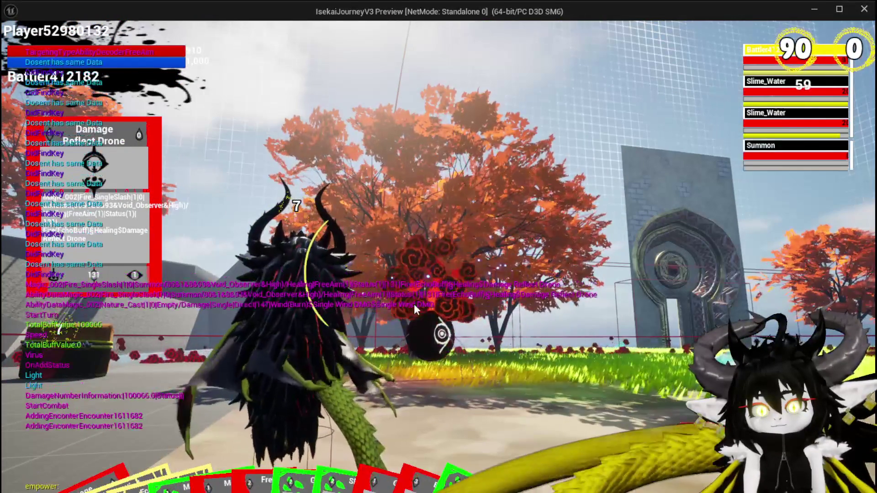
# Aim the empowered Free AIM Fire across the field, cancel, stop the preview and save the level
pyautogui.moveTo(274, 426)
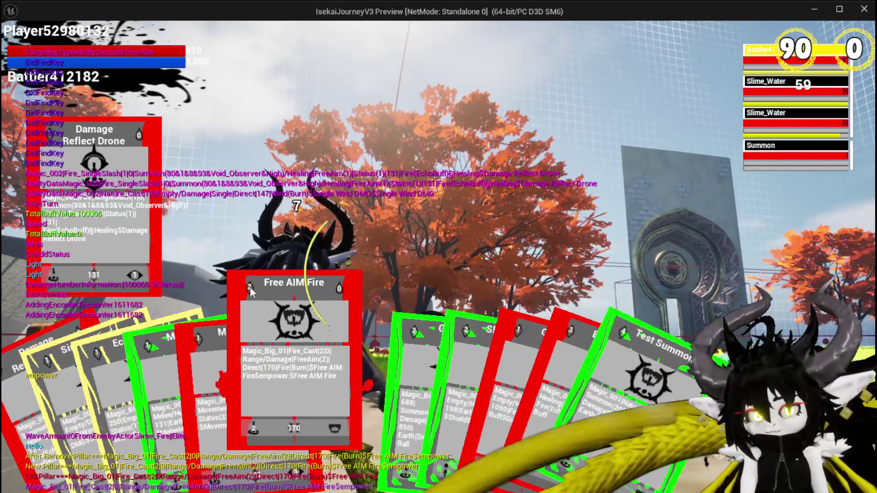
pyautogui.click(286, 359)
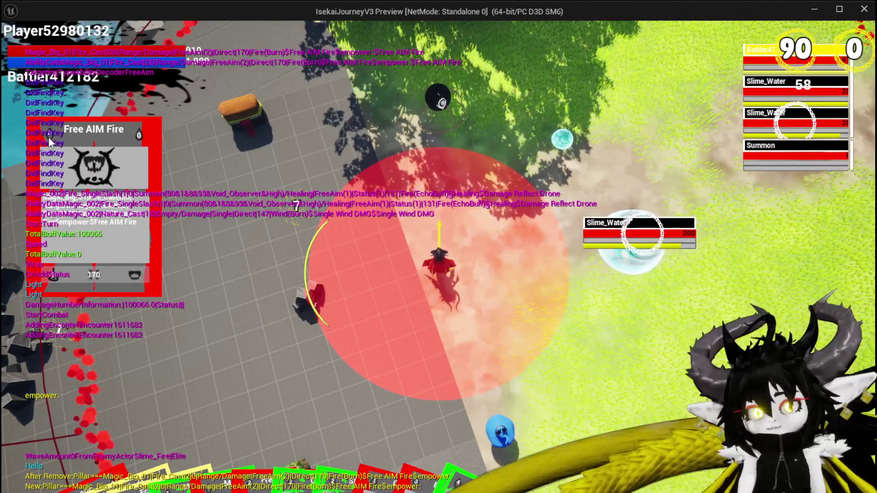
pyautogui.press('d')
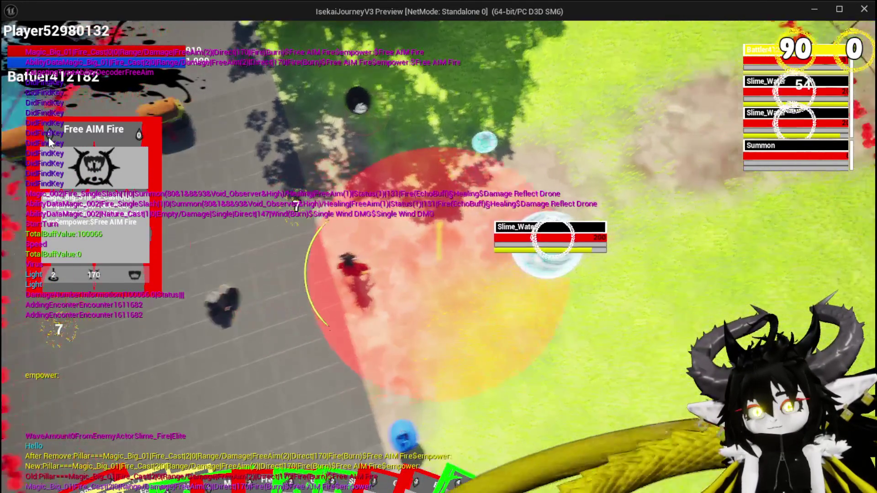
pyautogui.press('w')
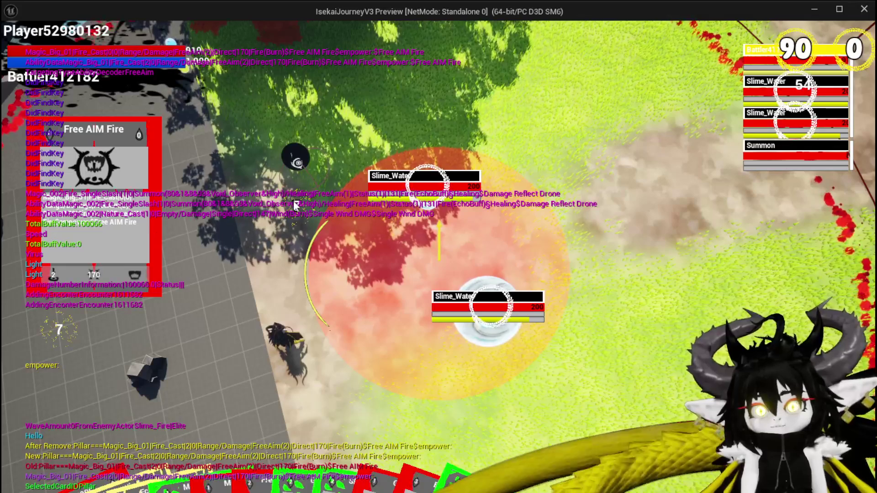
pyautogui.press('d')
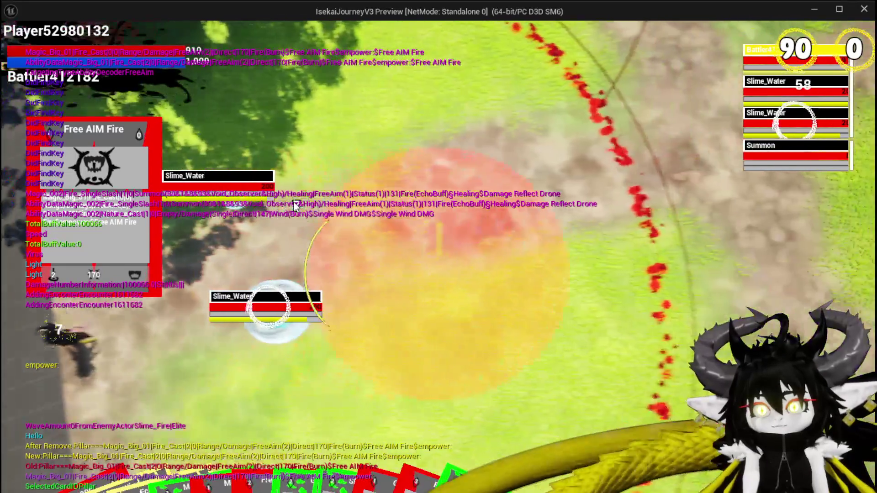
pyautogui.press('d')
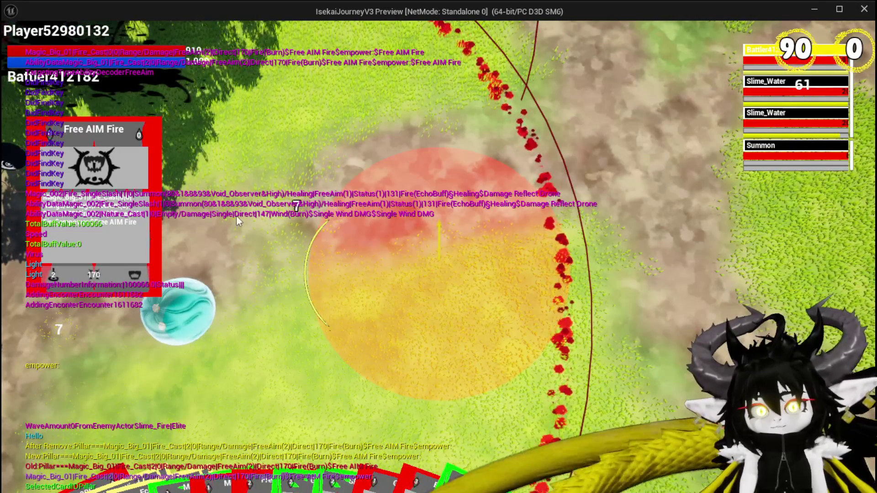
pyautogui.rightClick(301, 208)
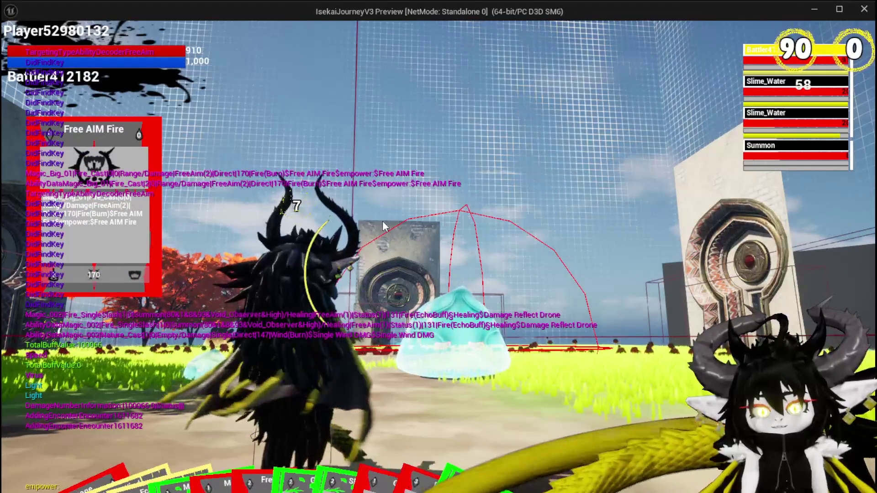
pyautogui.press('Escape')
pyautogui.click(17, 45)
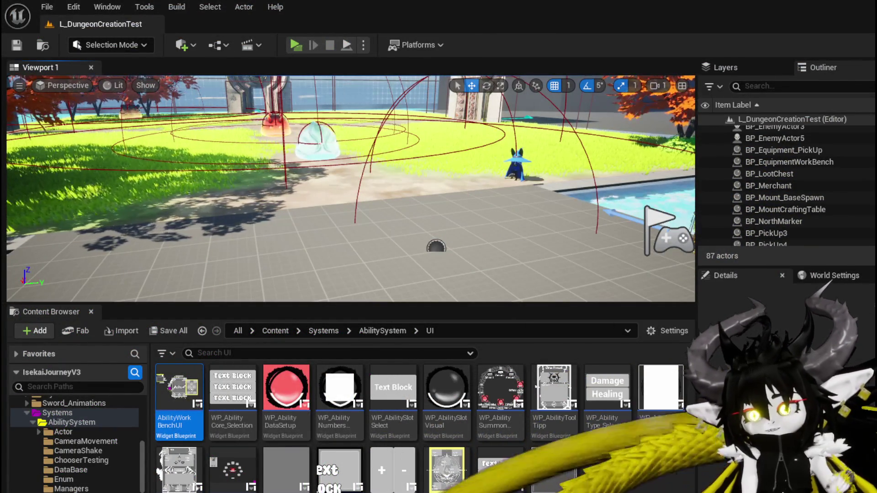
# In WP_ActionSelection, shift the Trigger Ephemeral, Branch and Empower chain right, then save
pyautogui.hotkey('alt', 'Tab')
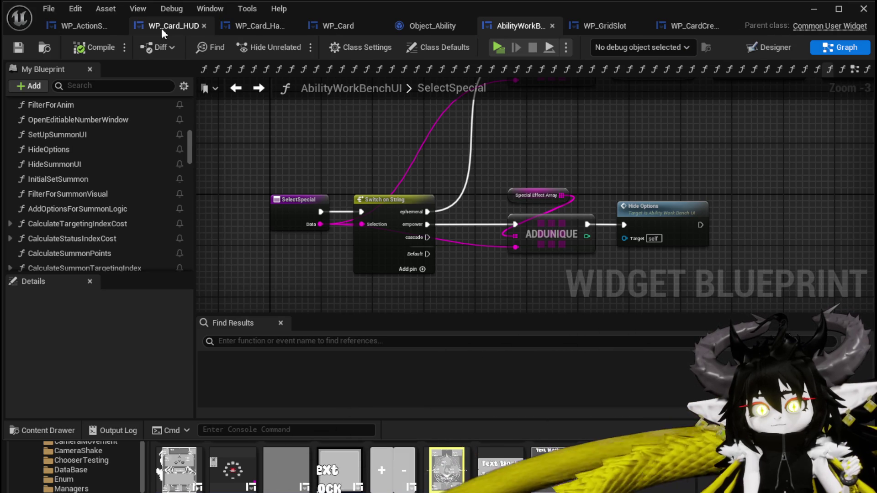
pyautogui.click(173, 27)
pyautogui.click(84, 28)
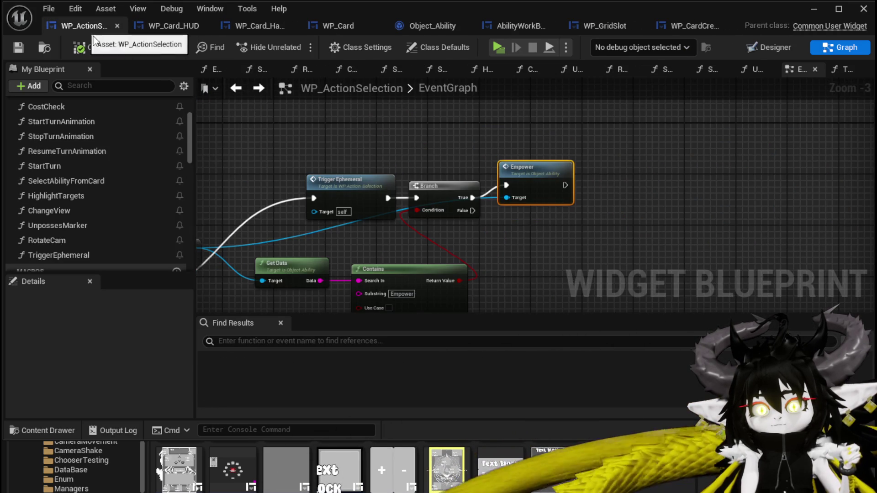
pyautogui.moveTo(450, 186)
pyautogui.mouseDown()
pyautogui.moveTo(430, 172)
pyautogui.moveTo(832, 171)
pyautogui.moveTo(793, 160)
pyautogui.moveTo(590, 143)
pyautogui.moveTo(618, 210)
pyautogui.mouseUp()
pyautogui.moveTo(466, 177); pyautogui.dragTo(354, 219)
pyautogui.moveTo(607, 146); pyautogui.dragTo(685, 146)
pyautogui.click(567, 140)
pyautogui.moveTo(567, 141); pyautogui.dragTo(653, 138)
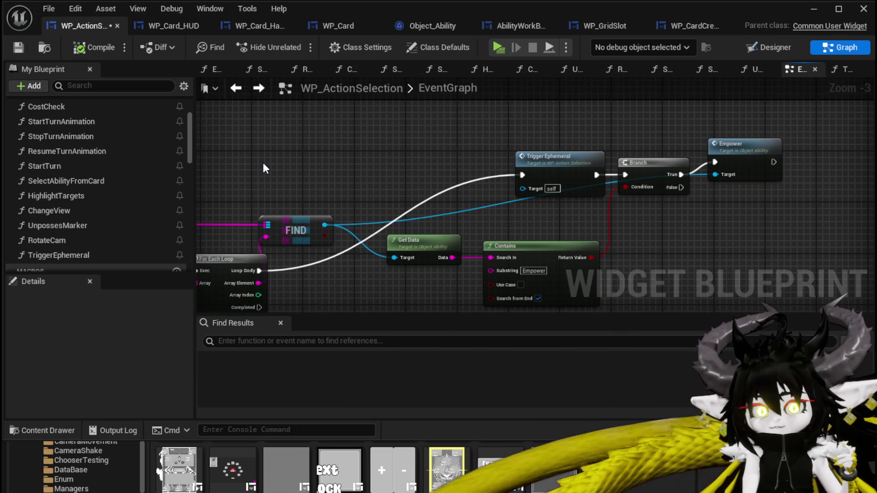
pyautogui.click(21, 55)
# Add a Selected Ability getter feeding a pasted Contains node that checks for Empower
pyautogui.scroll(-10, 96, 204)
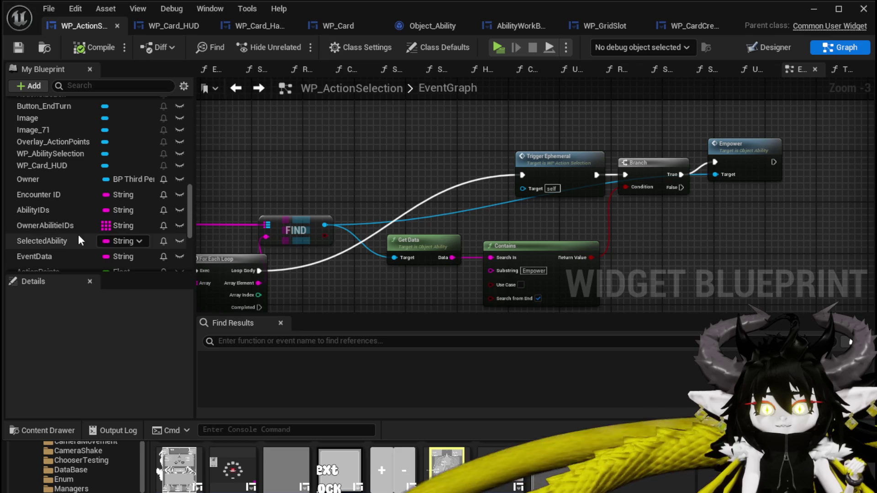
pyautogui.moveTo(45, 242)
pyautogui.mouseDown()
pyautogui.moveTo(281, 138)
pyautogui.moveTo(274, 147)
pyautogui.mouseUp()
pyautogui.click(303, 156)
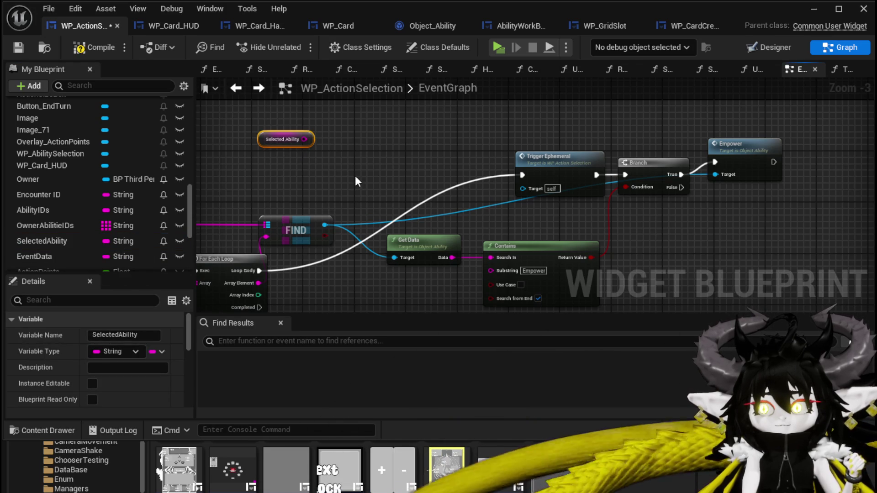
pyautogui.click(512, 247)
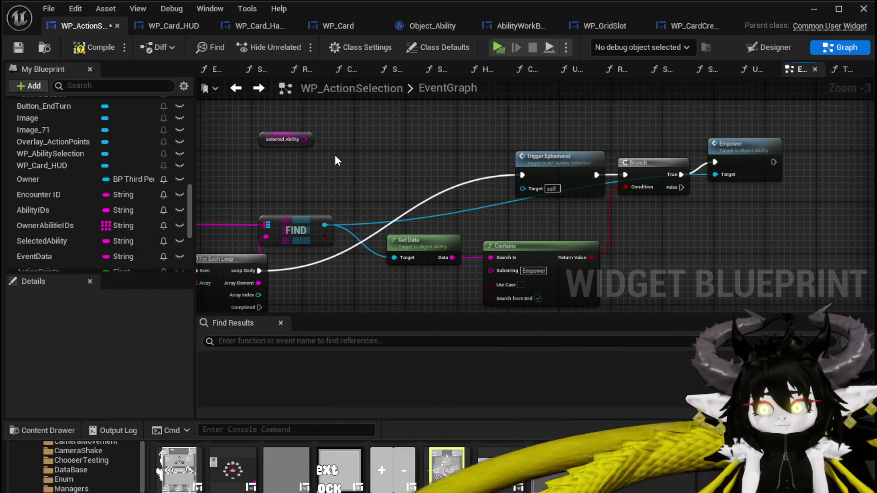
pyautogui.hotkey('ctrl', 'v')
pyautogui.moveTo(304, 139); pyautogui.dragTo(336, 167)
pyautogui.moveTo(273, 172)
pyautogui.mouseDown()
pyautogui.moveTo(383, 135)
pyautogui.moveTo(341, 136)
pyautogui.mouseUp()
pyautogui.click(450, 144)
# Add a Branch driven by the new Contains result and arrange it beside the Selected Ability getter
pyautogui.moveTo(450, 144); pyautogui.dragTo(591, 174)
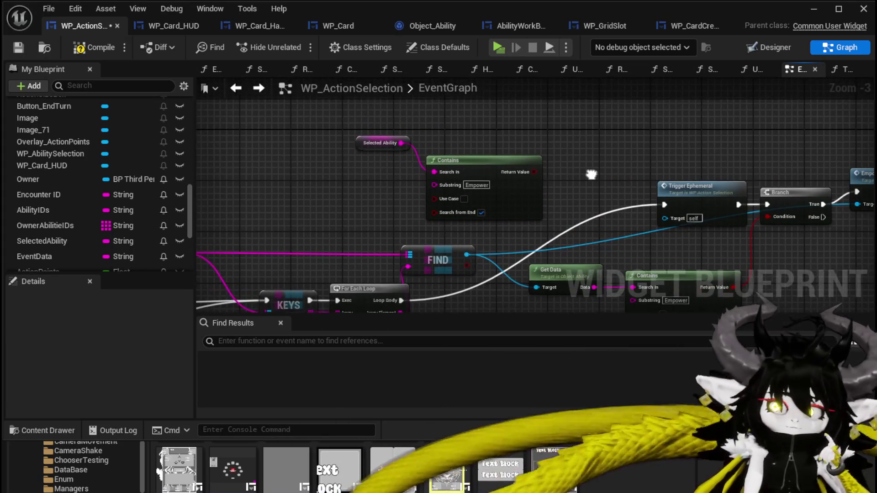
pyautogui.moveTo(347, 157)
pyautogui.mouseDown()
pyautogui.moveTo(387, 122)
pyautogui.moveTo(176, 137)
pyautogui.mouseUp()
pyautogui.click(361, 132)
pyautogui.click(366, 143)
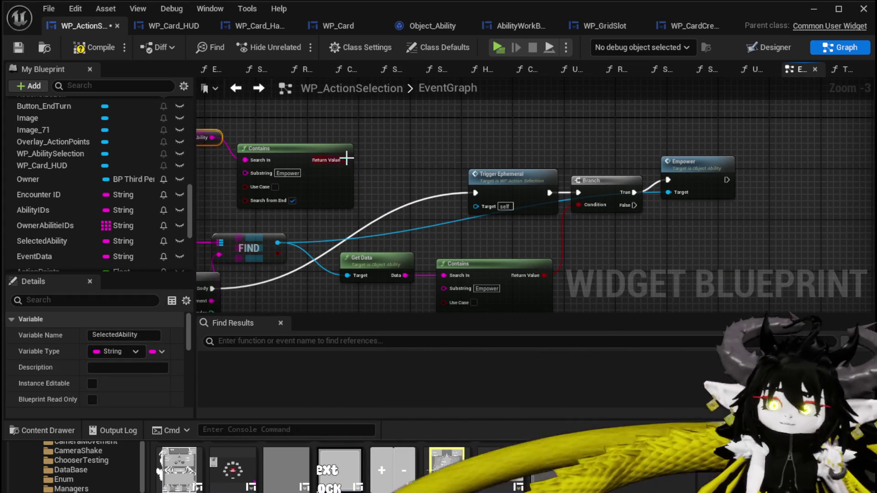
pyautogui.moveTo(347, 159)
pyautogui.mouseDown()
pyautogui.moveTo(405, 160)
pyautogui.moveTo(381, 147)
pyautogui.moveTo(235, 143)
pyautogui.mouseUp()
pyautogui.moveTo(368, 147)
pyautogui.mouseDown()
pyautogui.moveTo(510, 170)
pyautogui.moveTo(421, 171)
pyautogui.mouseUp()
pyautogui.moveTo(299, 120)
pyautogui.mouseDown()
pyautogui.moveTo(378, 141)
pyautogui.moveTo(443, 106)
pyautogui.moveTo(505, 94)
pyautogui.mouseUp()
pyautogui.moveTo(512, 166); pyautogui.dragTo(626, 194)
pyautogui.moveTo(286, 158); pyautogui.dragTo(509, 101)
pyautogui.moveTo(666, 152); pyautogui.dragTo(481, 137)
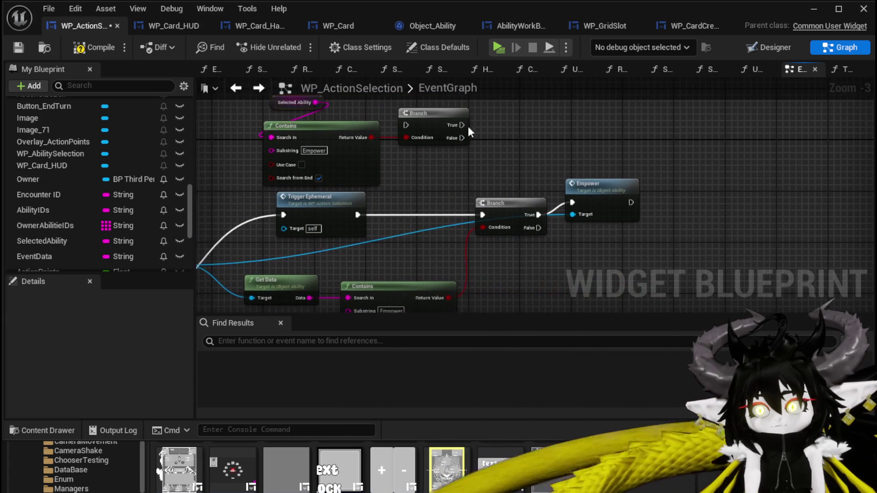
# Insert the new Branch after Trigger Ephemeral, routing its False output into the Empower Branch
pyautogui.moveTo(422, 188); pyautogui.dragTo(416, 214)
pyautogui.moveTo(358, 214)
pyautogui.mouseDown()
pyautogui.moveTo(396, 215)
pyautogui.moveTo(387, 214)
pyautogui.mouseUp()
pyautogui.moveTo(443, 228); pyautogui.dragTo(482, 217)
pyautogui.keyDown('shift'); pyautogui.click(587, 193); pyautogui.keyUp('shift')
pyautogui.moveTo(588, 193)
pyautogui.mouseDown()
pyautogui.moveTo(588, 206)
pyautogui.moveTo(599, 189)
pyautogui.moveTo(610, 193)
pyautogui.mouseUp()
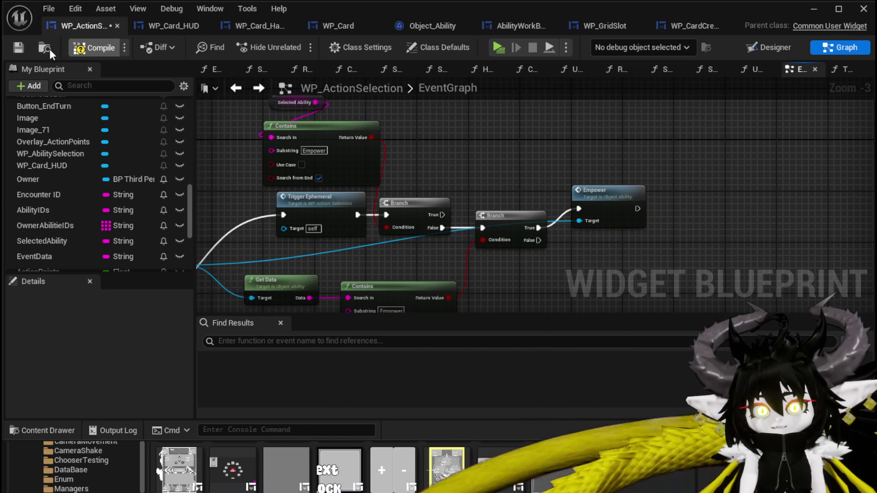
# Compile and save WP_ActionSelection, then open the Empower function in Object_Ability
pyautogui.click(18, 48)
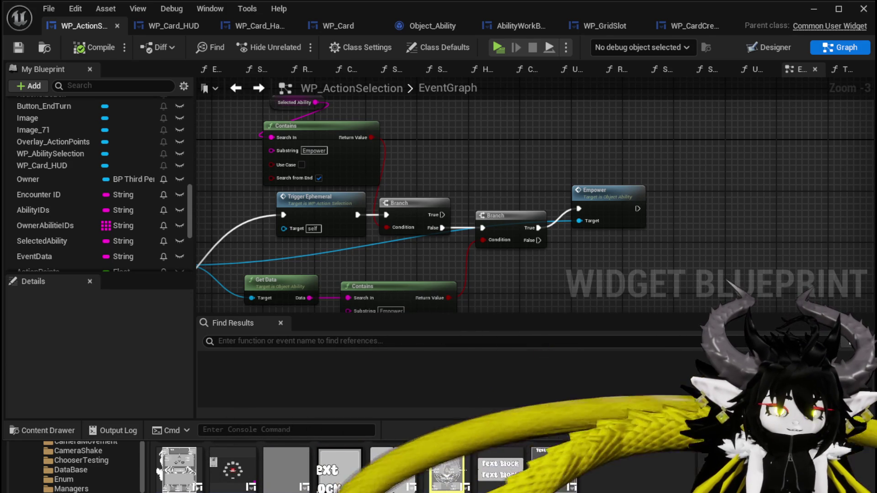
pyautogui.moveTo(288, 247); pyautogui.dragTo(263, 246)
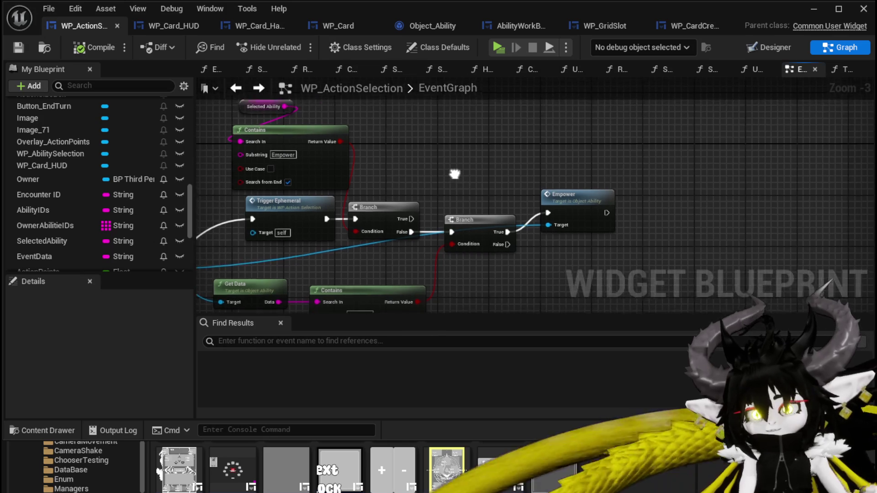
pyautogui.click(18, 47)
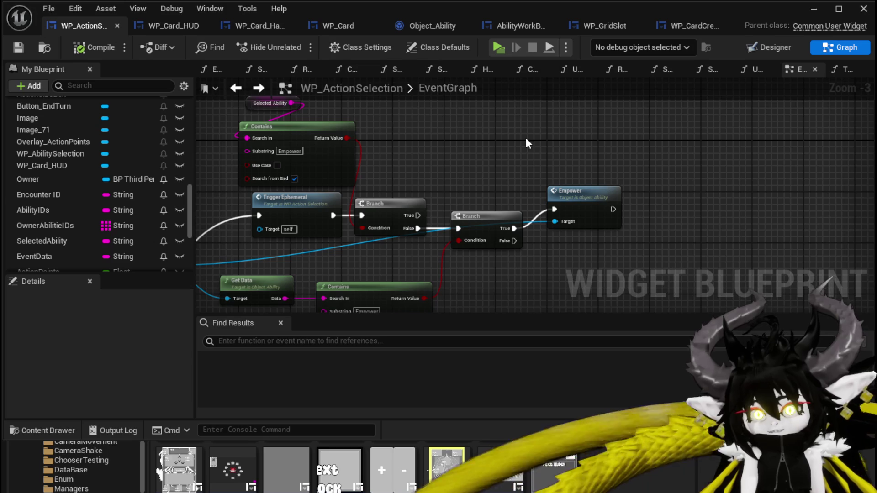
pyautogui.scroll(-1, 525, 138)
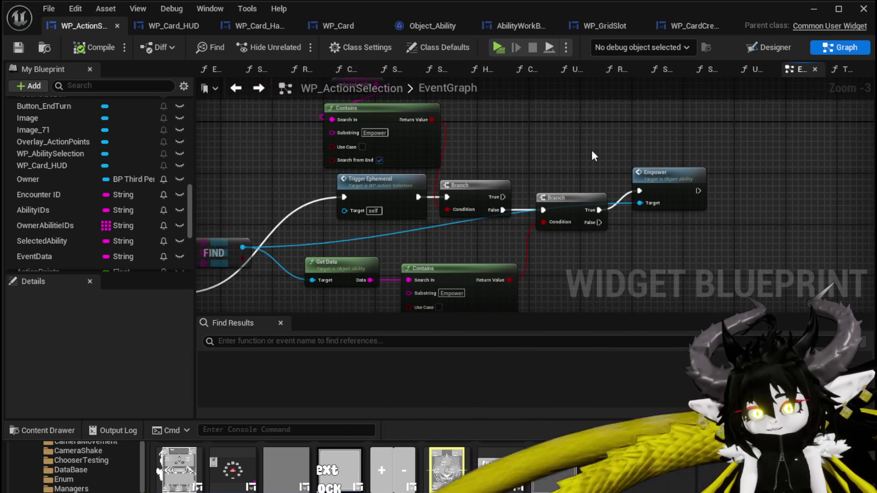
pyautogui.scroll(-2, 590, 150)
pyautogui.moveTo(602, 168)
pyautogui.mouseDown()
pyautogui.moveTo(621, 179)
pyautogui.moveTo(626, 171)
pyautogui.moveTo(612, 174)
pyautogui.moveTo(641, 191)
pyautogui.mouseUp()
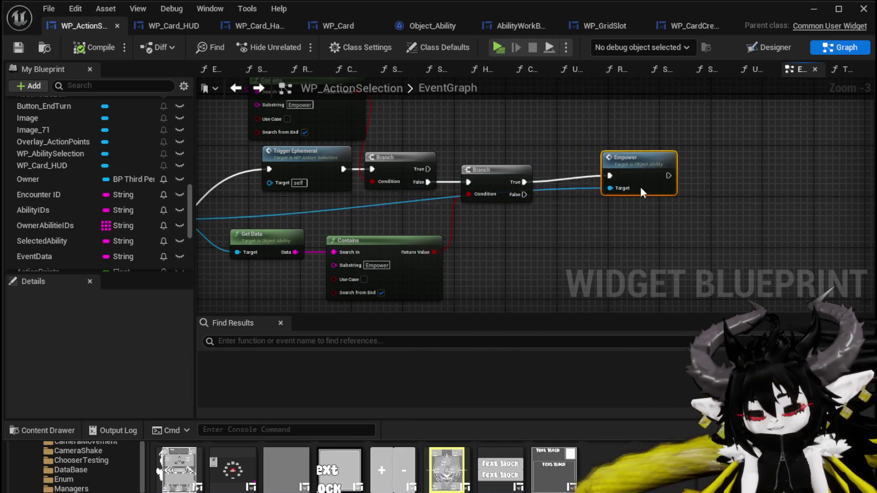
pyautogui.doubleClick(609, 167)
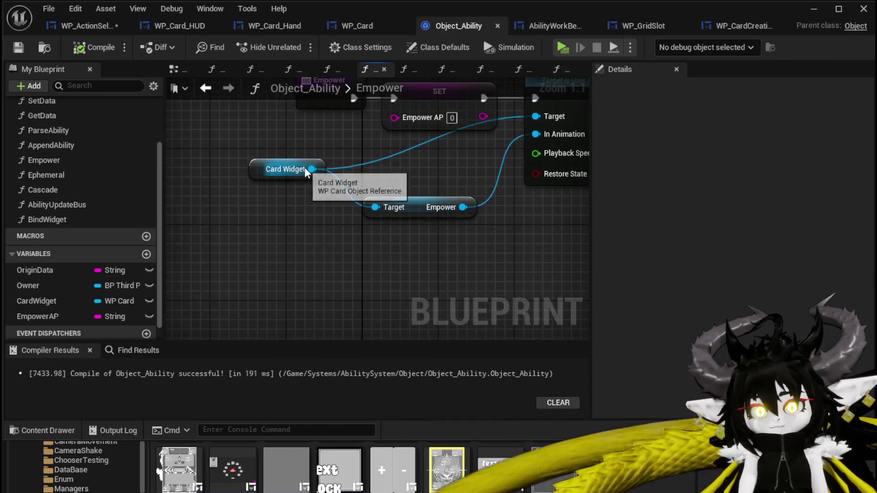
# Browse the Card Widget's 'Set' actions in Empower without adding any node
pyautogui.moveTo(312, 169); pyautogui.dragTo(315, 269)
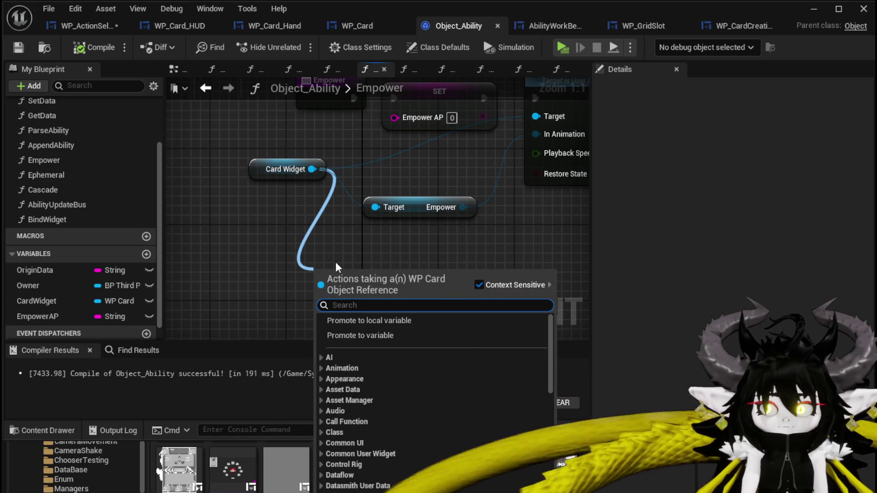
pyautogui.write('S')
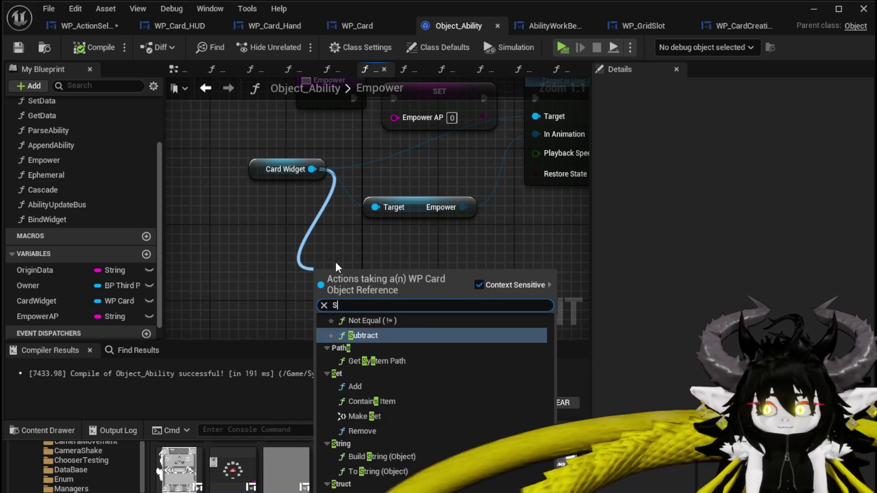
pyautogui.write('et')
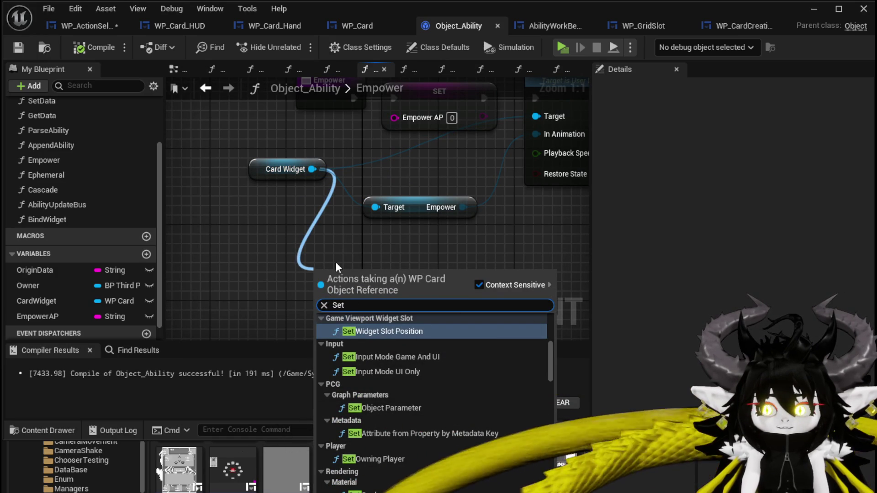
pyautogui.moveTo(549, 355); pyautogui.dragTo(550, 473)
pyautogui.scroll(15, 551, 473)
pyautogui.click(253, 114)
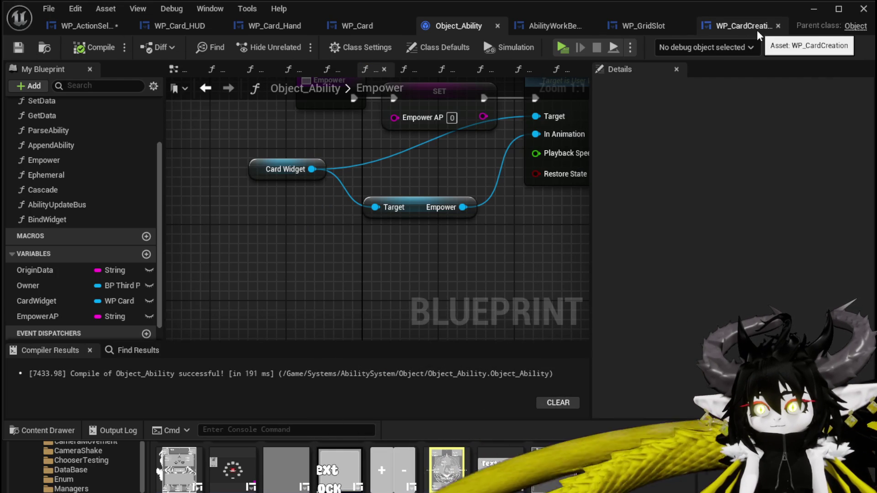
# Check the ability tooltip widget in WP_Card's designer, save all, and return to Empower
pyautogui.click(371, 24)
pyautogui.click(771, 47)
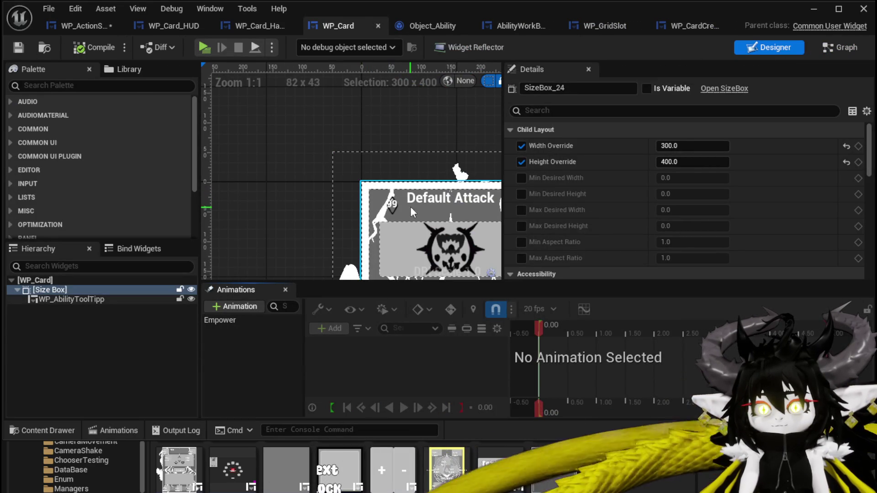
pyautogui.click(65, 300)
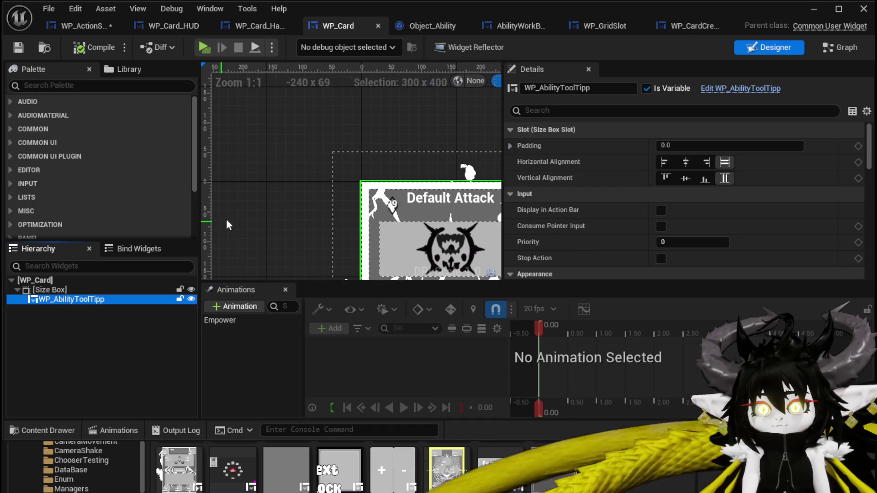
pyautogui.scroll(-2, 216, 230)
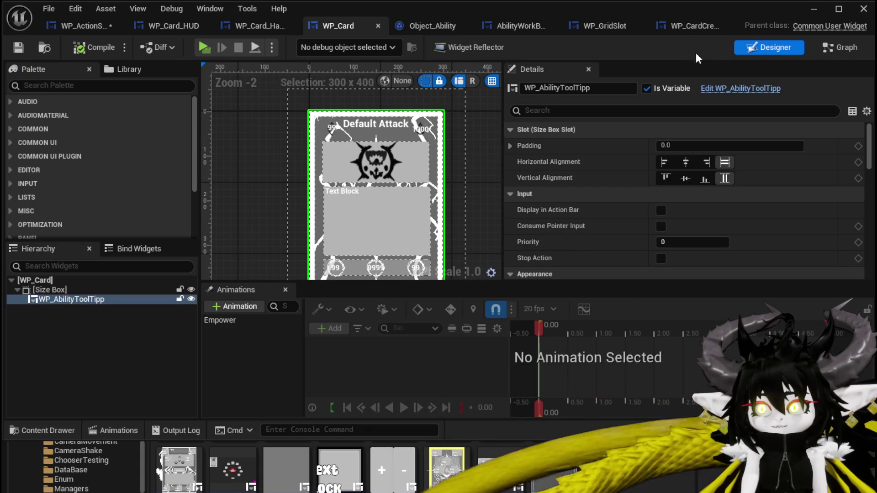
pyautogui.click(77, 24)
pyautogui.hotkey('ctrl', 's')
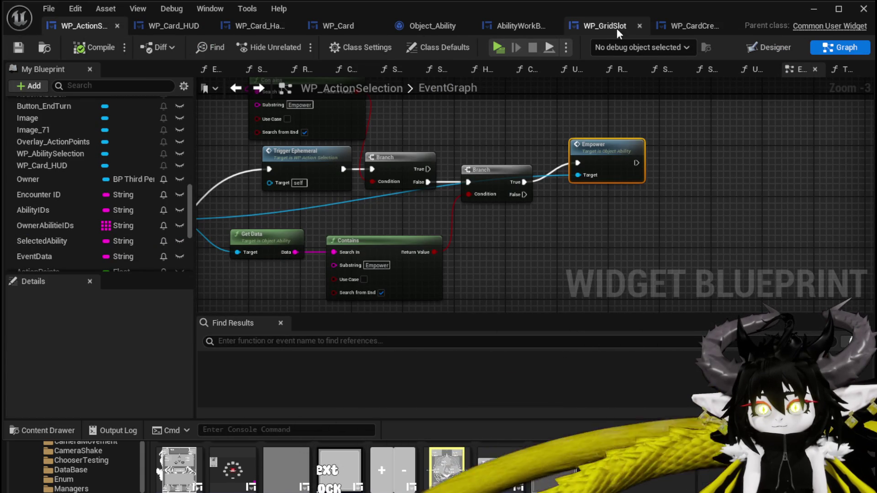
pyautogui.click(402, 28)
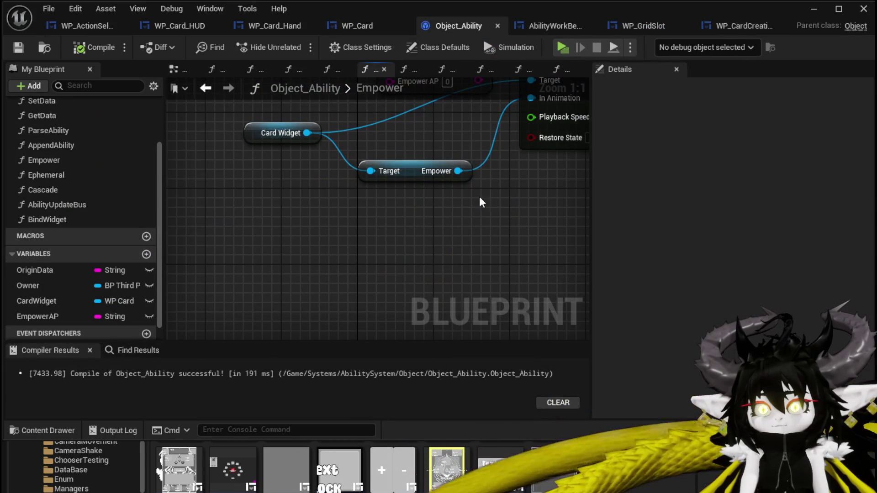
# Add Get WP_AbilityToolTipp from Card Widget in Empower and compile Object_Ability
pyautogui.moveTo(307, 132)
pyautogui.mouseDown()
pyautogui.moveTo(313, 225)
pyautogui.moveTo(288, 226)
pyautogui.mouseUp()
pyautogui.write('g')
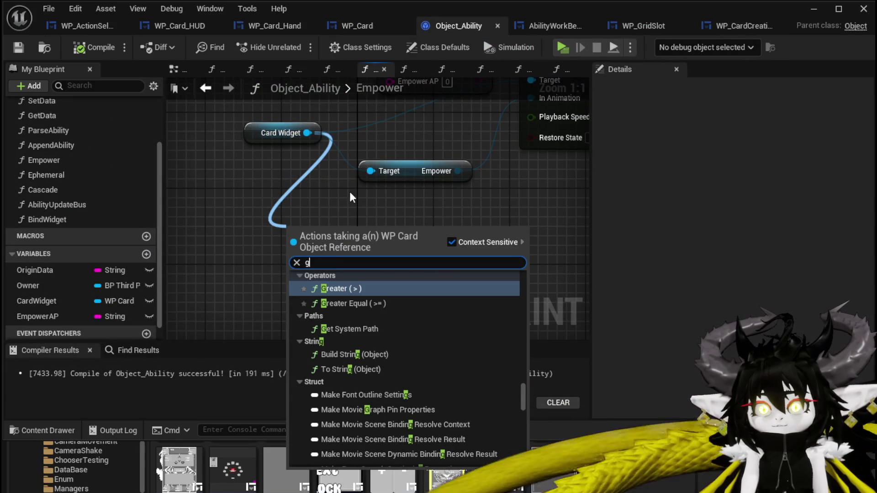
pyautogui.write('et abil')
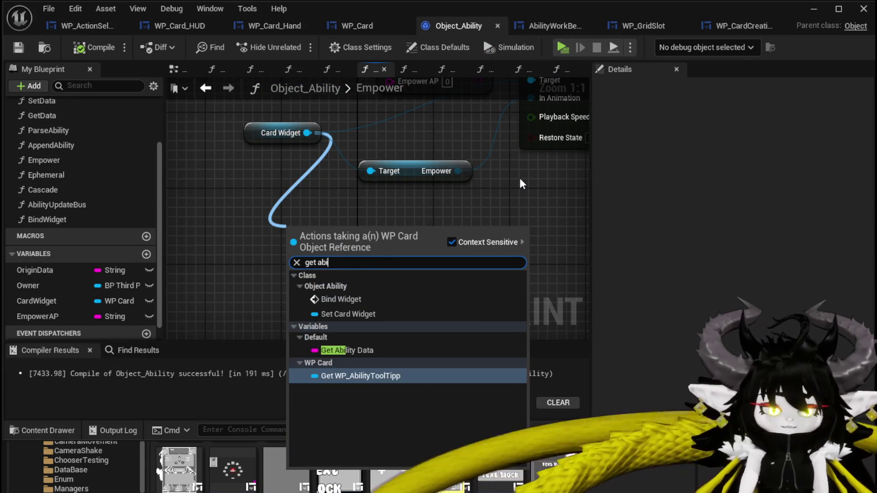
pyautogui.click(346, 376)
pyautogui.moveTo(416, 237)
pyautogui.mouseDown()
pyautogui.moveTo(378, 270)
pyautogui.moveTo(385, 277)
pyautogui.mouseUp()
pyautogui.write('get AP')
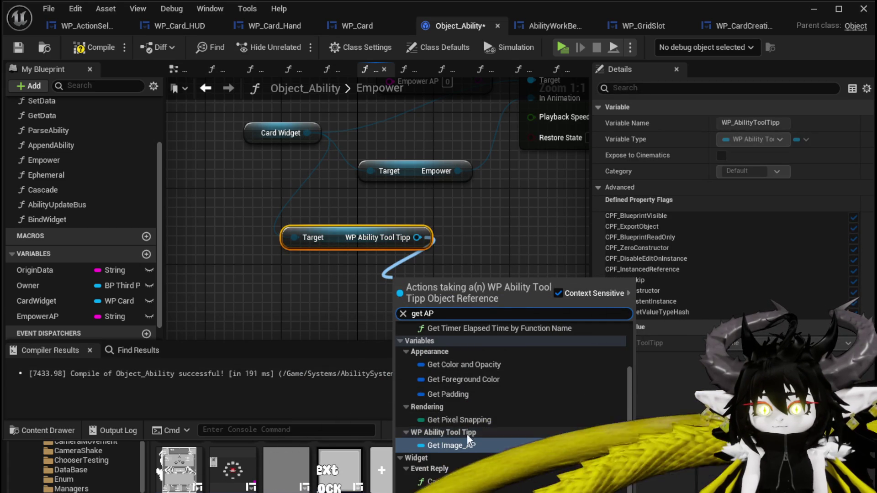
pyautogui.scroll(2, 473, 428)
pyautogui.scroll(-2, 473, 429)
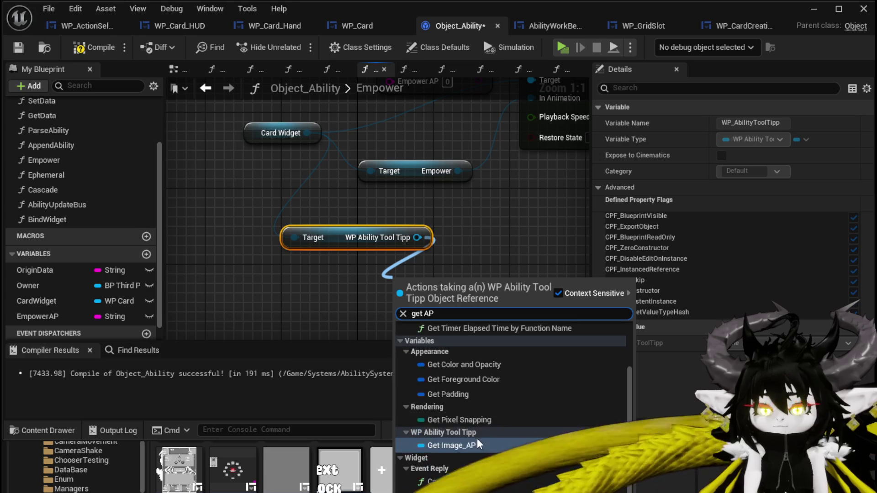
pyautogui.click(292, 317)
pyautogui.click(92, 47)
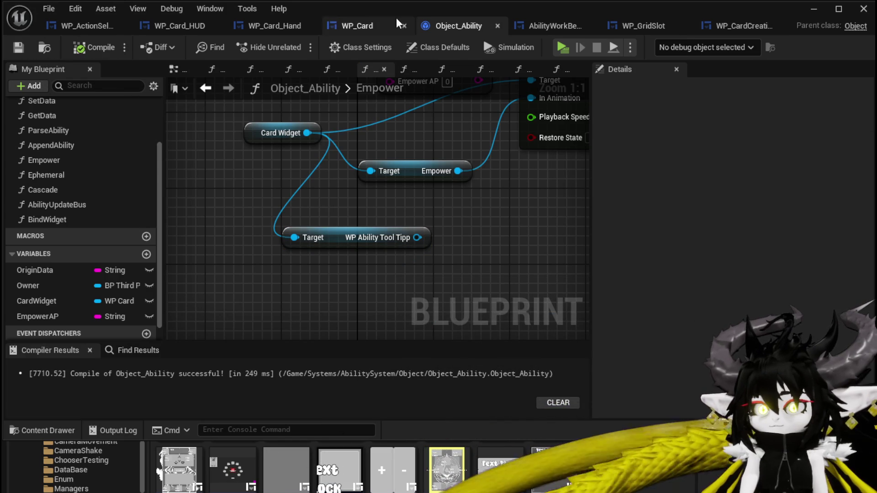
pyautogui.click(352, 26)
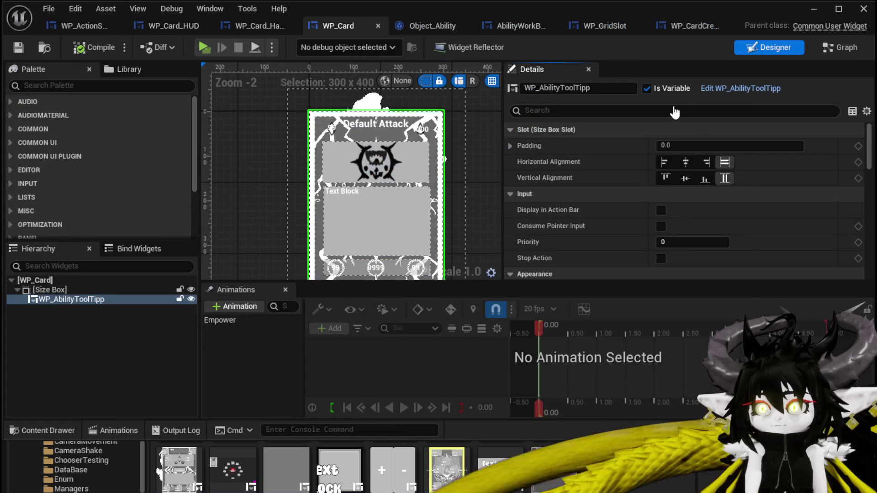
# Locate TextBlock_AbilityCost in WP_AbilityToolTipp, then go back to the Empower graph
pyautogui.click(731, 88)
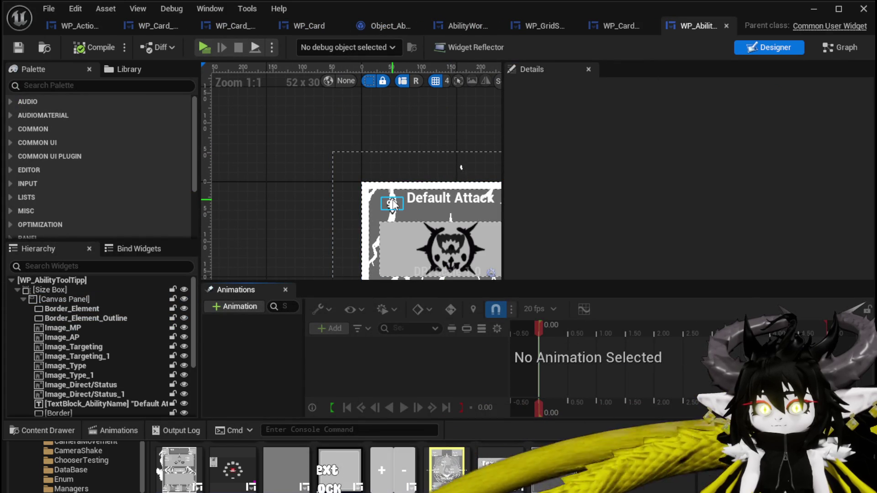
pyautogui.click(392, 204)
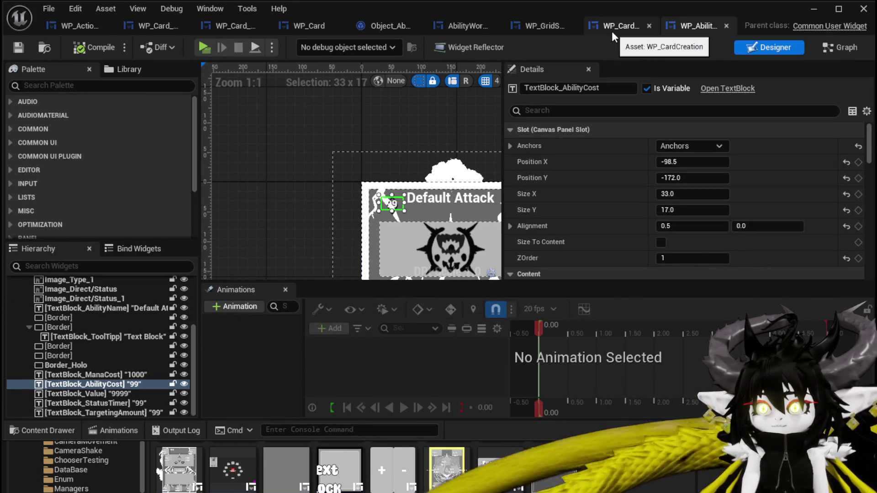
pyautogui.click(363, 26)
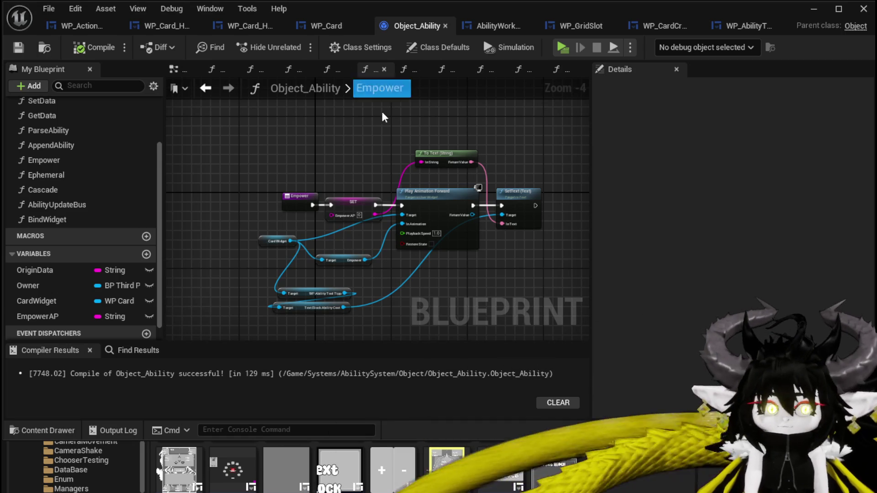
# Create a ResetEmpower function, then reopen Empower and select its nodes including To Text
pyautogui.moveTo(305, 160); pyautogui.dragTo(253, 169)
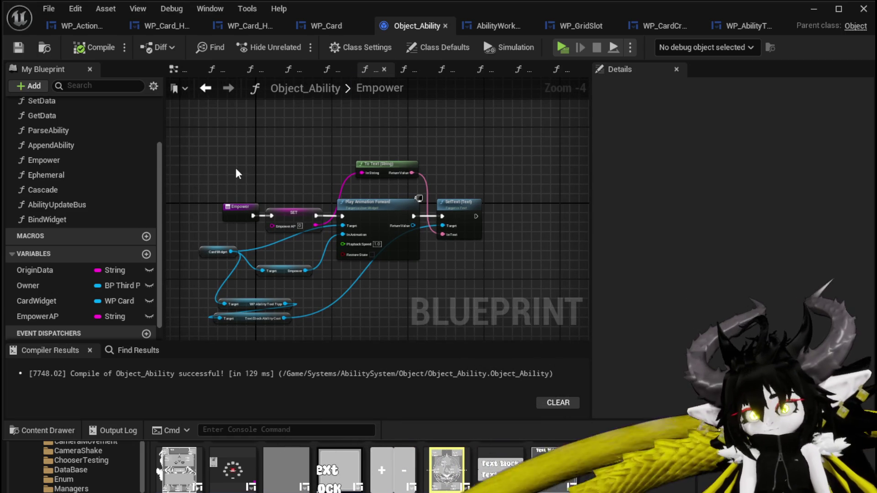
pyautogui.moveTo(224, 177); pyautogui.dragTo(256, 144)
pyautogui.moveTo(491, 175)
pyautogui.mouseDown()
pyautogui.moveTo(497, 185)
pyautogui.moveTo(500, 170)
pyautogui.mouseUp()
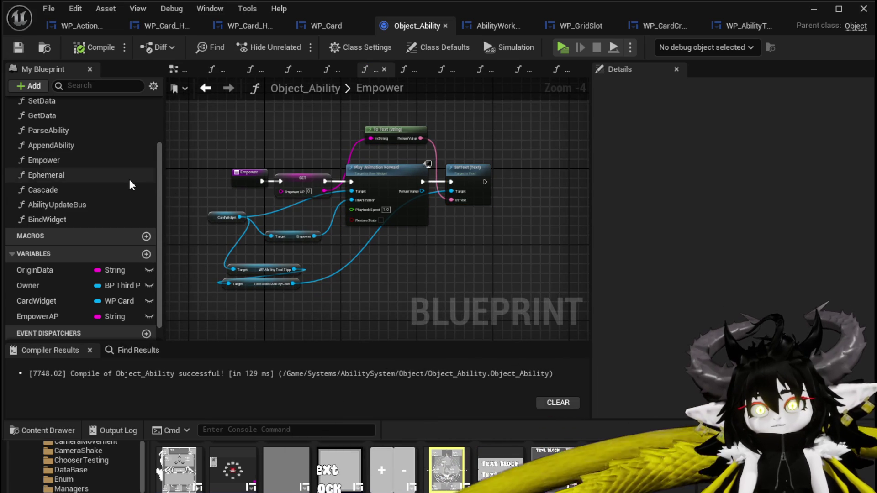
pyautogui.scroll(3, 130, 179)
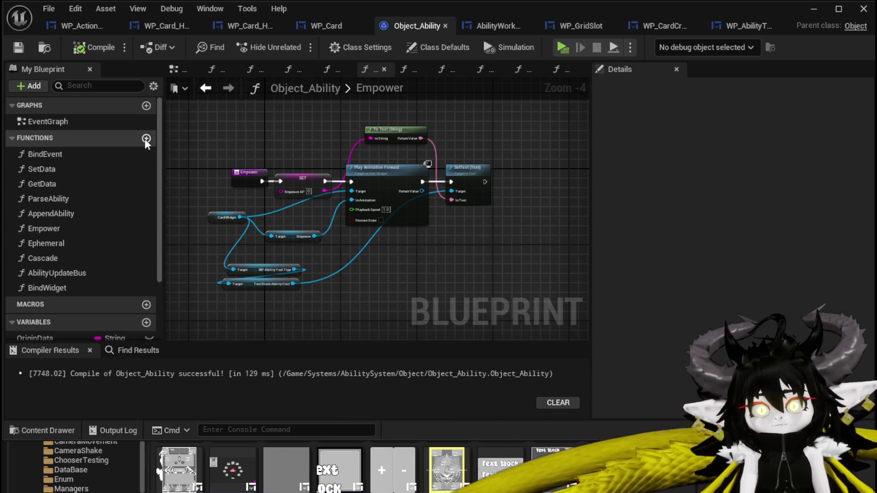
pyautogui.click(146, 138)
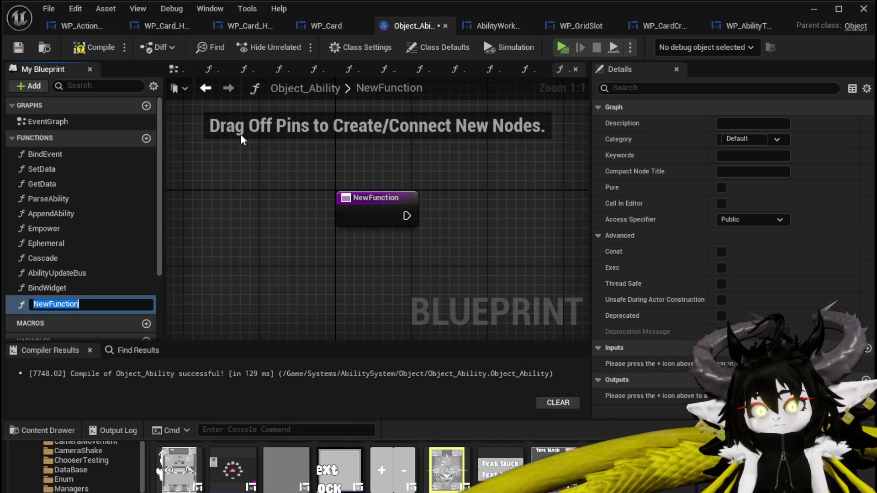
pyautogui.write('ResetEmpo')
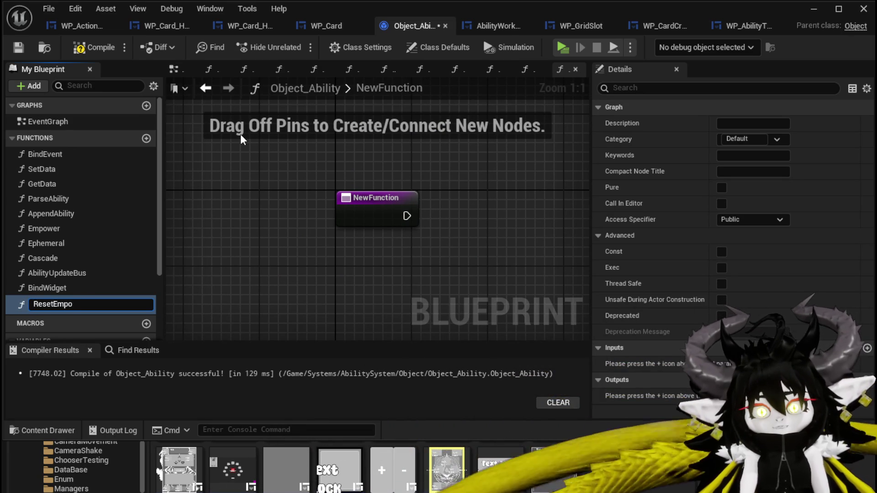
pyautogui.write('wer')
pyautogui.press('Return')
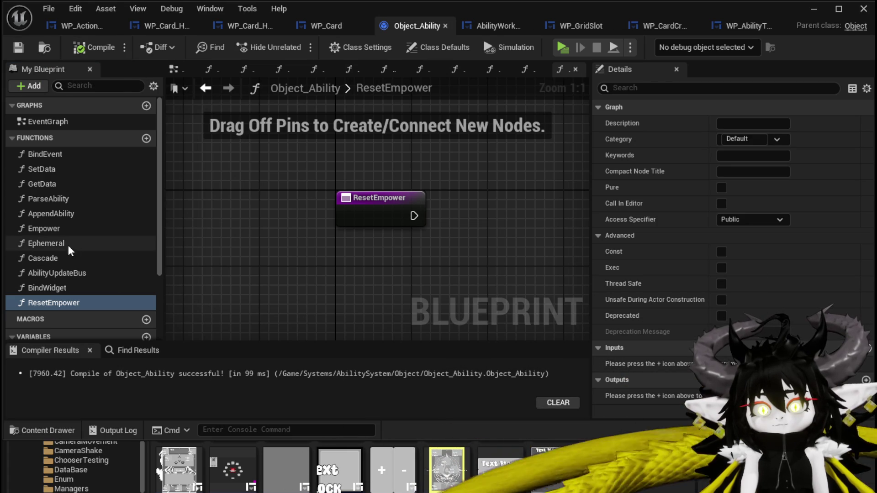
pyautogui.doubleClick(58, 233)
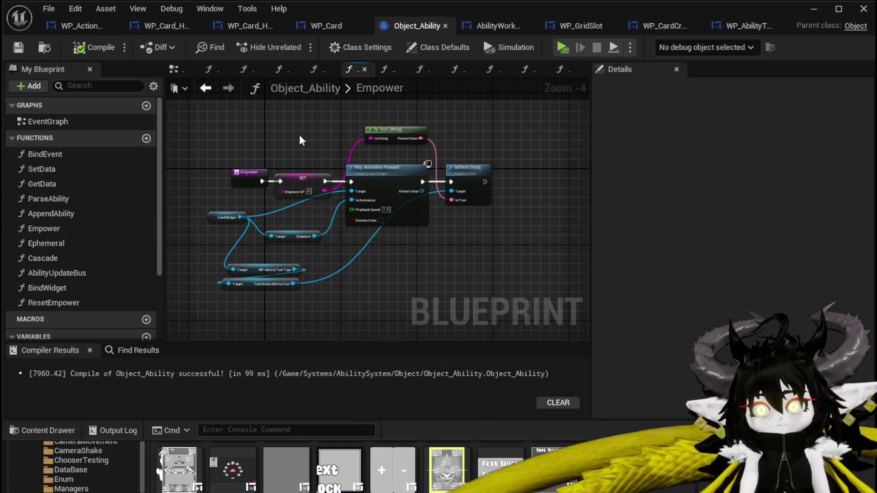
pyautogui.keyDown('ctrl'); pyautogui.click(375, 133); pyautogui.keyUp('ctrl')
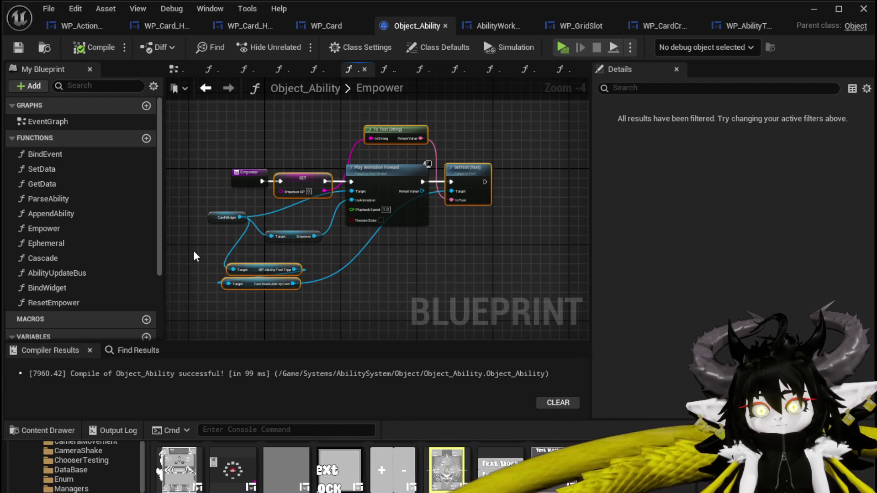
# Paste the copied SET, To Text, SetText and Card Widget nodes into ResetEmpower and arrange them
pyautogui.doubleClick(72, 303)
pyautogui.hotkey('ctrl', 'v')
pyautogui.scroll(-2, 323, 219)
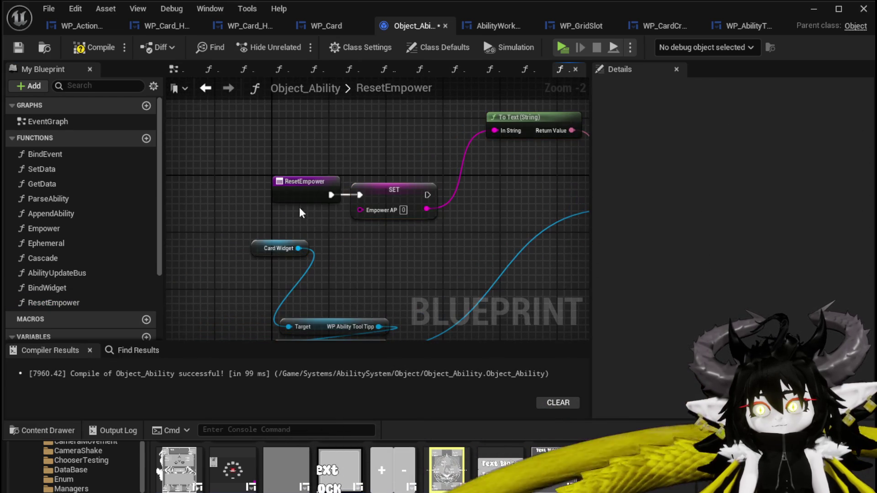
pyautogui.click(244, 195)
pyautogui.scroll(-2, 292, 192)
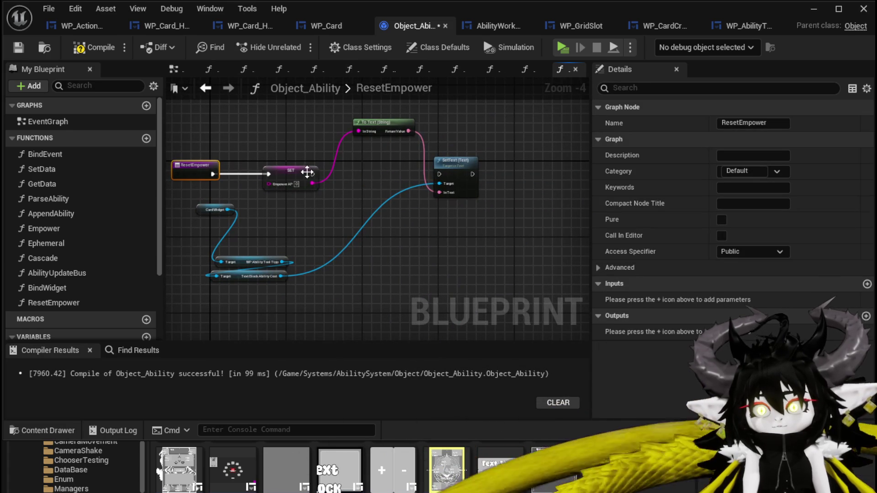
pyautogui.moveTo(215, 210); pyautogui.dragTo(249, 238)
pyautogui.click(155, 74)
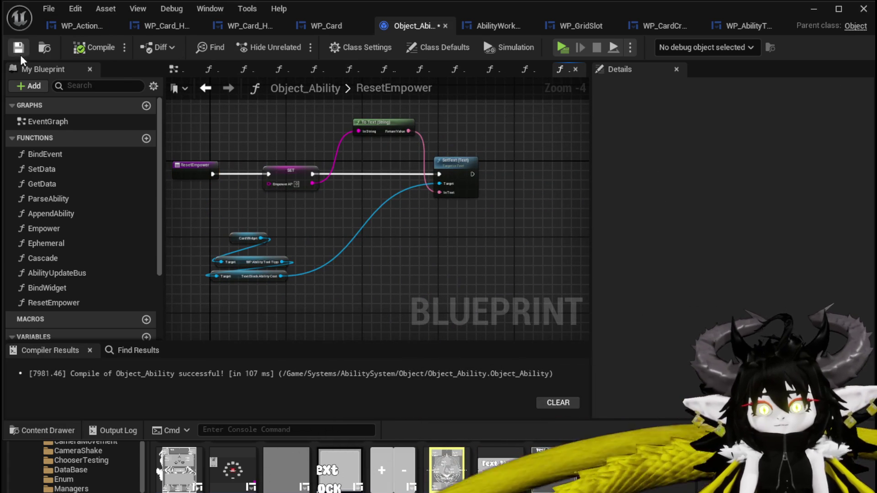
pyautogui.moveTo(293, 211); pyautogui.dragTo(354, 217)
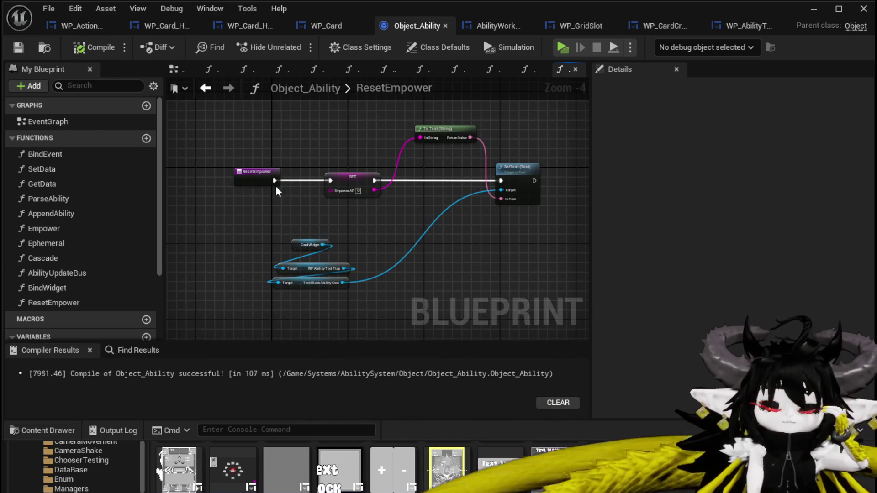
# Remove the stray Get Data node from the ResetEmpower graph
pyautogui.click(232, 181)
pyautogui.moveTo(83, 184); pyautogui.dragTo(192, 215)
pyautogui.click(286, 190)
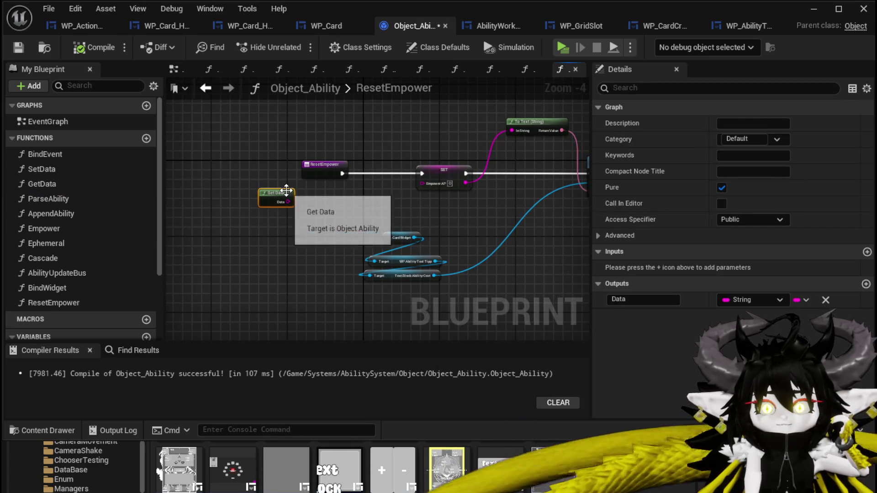
pyautogui.press('Delete')
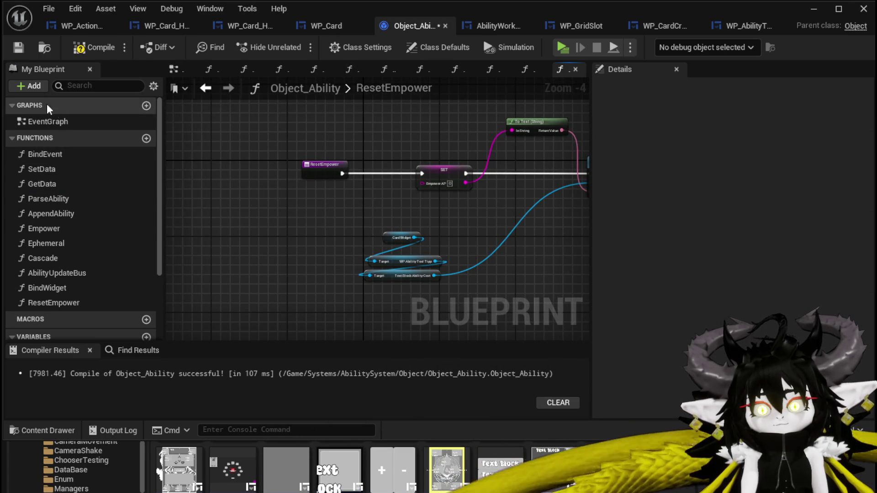
pyautogui.doubleClick(42, 184)
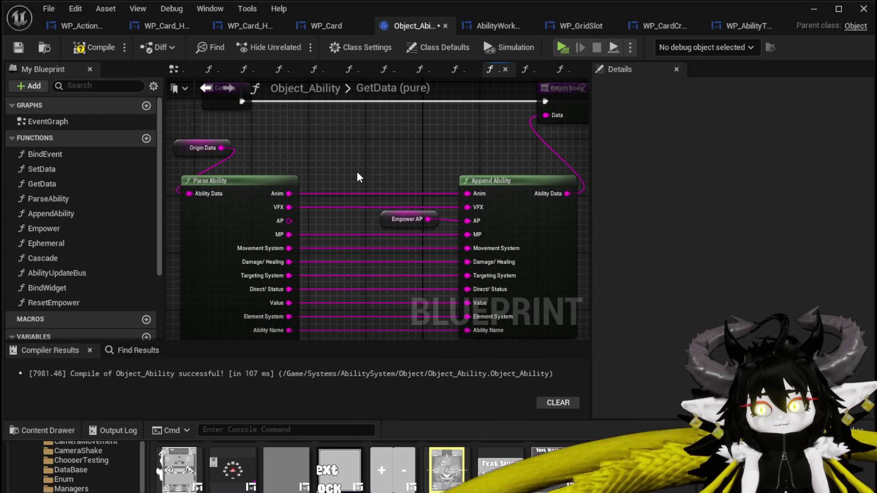
# Reposition the Empower AP node, then visit the Ephemeral function graph for its Origin Data nodes
pyautogui.moveTo(388, 218); pyautogui.dragTo(382, 168)
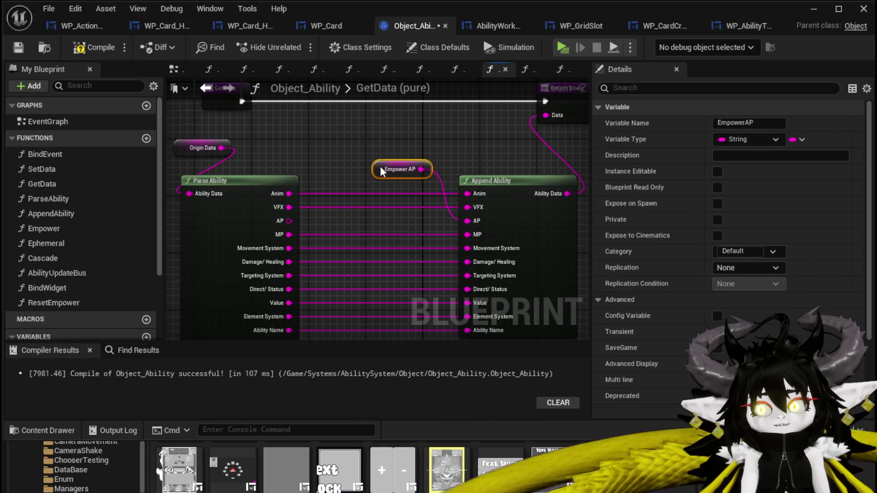
pyautogui.click(388, 167)
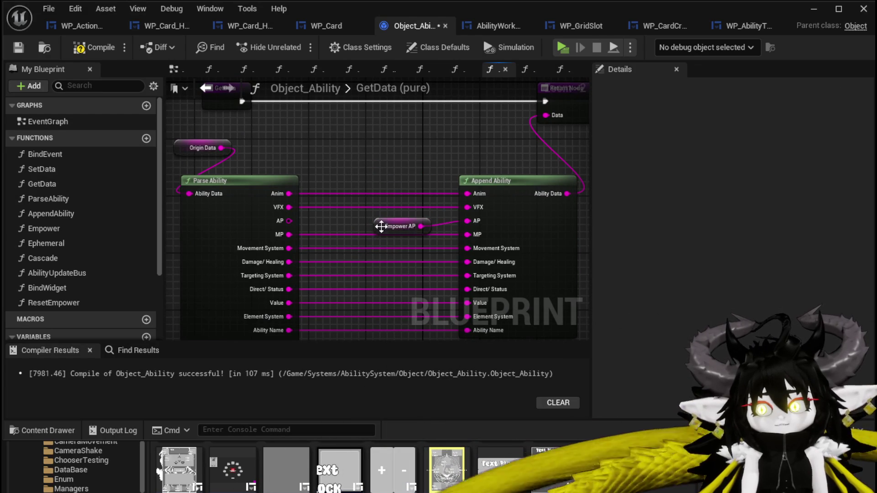
pyautogui.moveTo(383, 229); pyautogui.dragTo(365, 226)
pyautogui.click(376, 161)
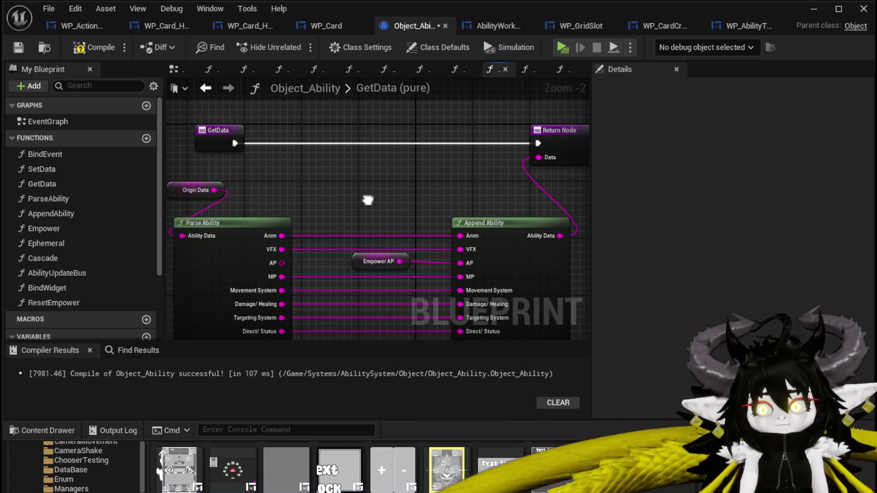
pyautogui.scroll(-1, 230, 121)
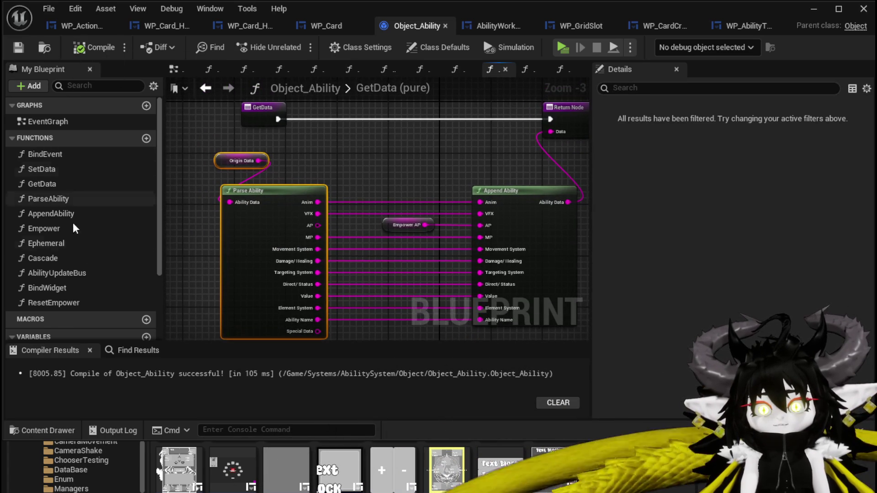
pyautogui.doubleClick(63, 243)
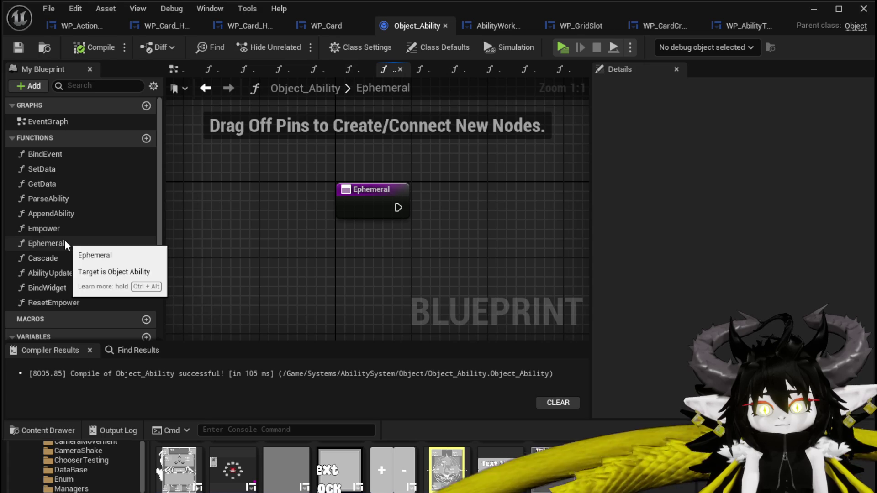
pyautogui.doubleClick(66, 304)
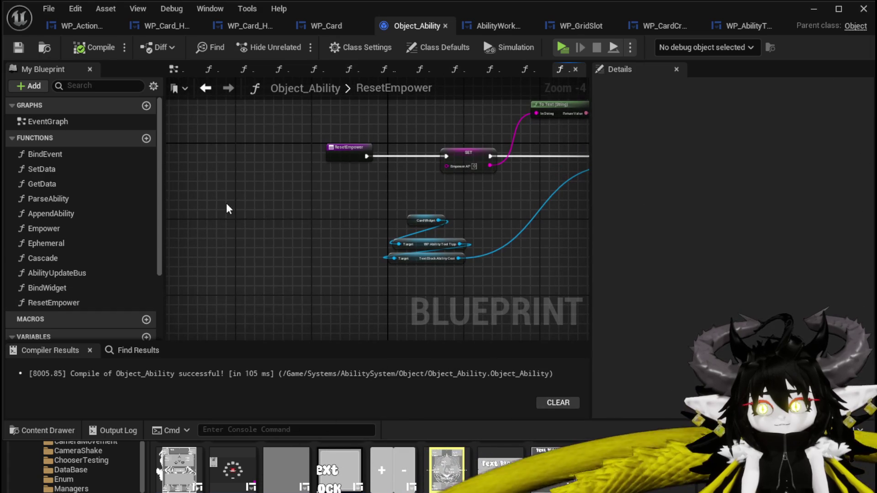
# Paste Origin Data and Parse Ability into ResetEmpower, feed parsed AP into Empower AP, and launch the preview
pyautogui.hotkey('ctrl', 'v')
pyautogui.scroll(3, 297, 202)
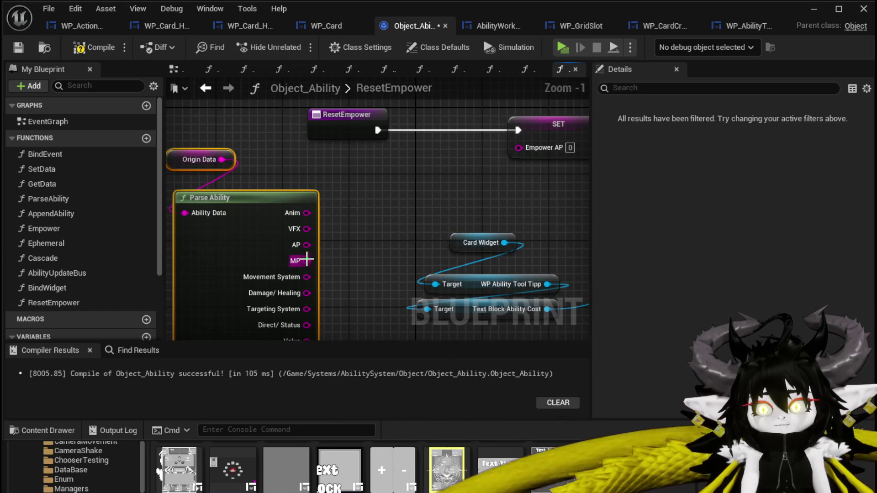
pyautogui.moveTo(531, 154); pyautogui.dragTo(531, 154)
pyautogui.click(260, 169)
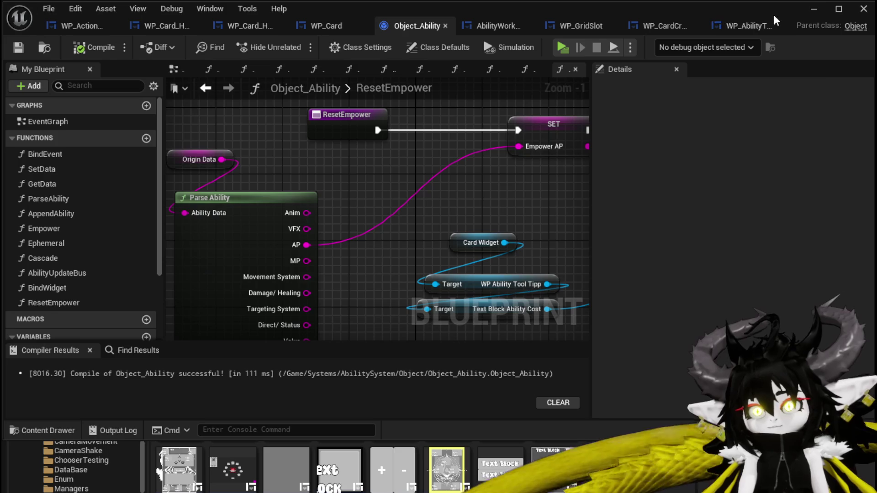
pyautogui.click(807, 15)
pyautogui.click(296, 42)
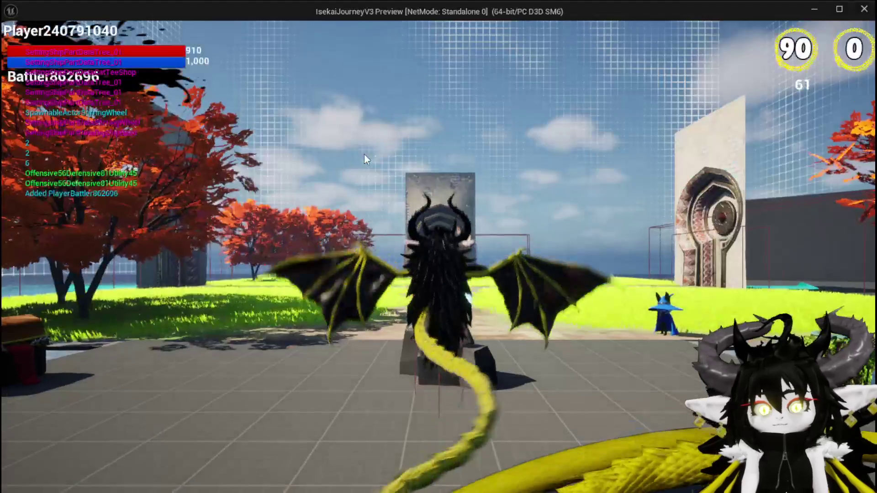
# Relaunch the preview, open the ability workbench with E and pick a deck showing Free AIM Fire
pyautogui.press('w')
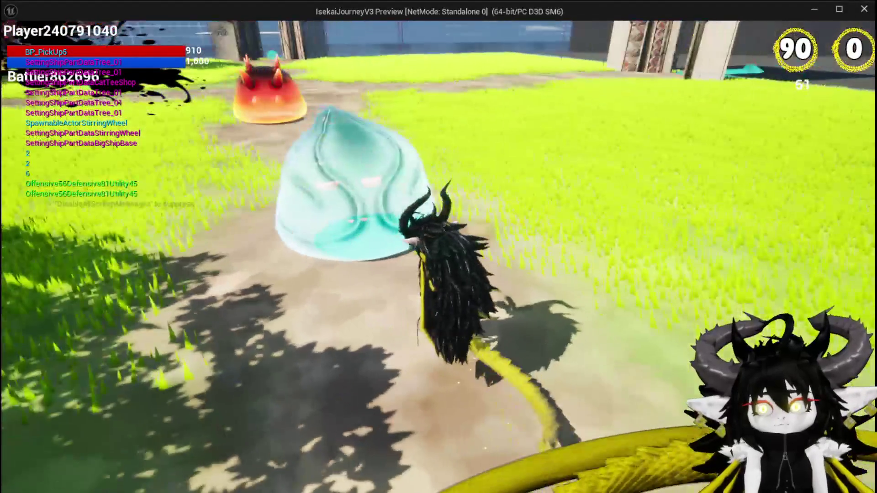
pyautogui.press('Escape')
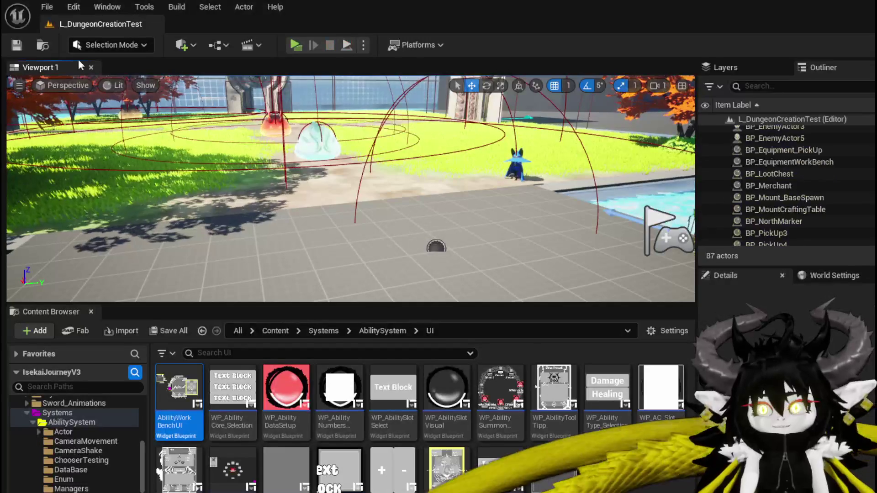
pyautogui.click(292, 44)
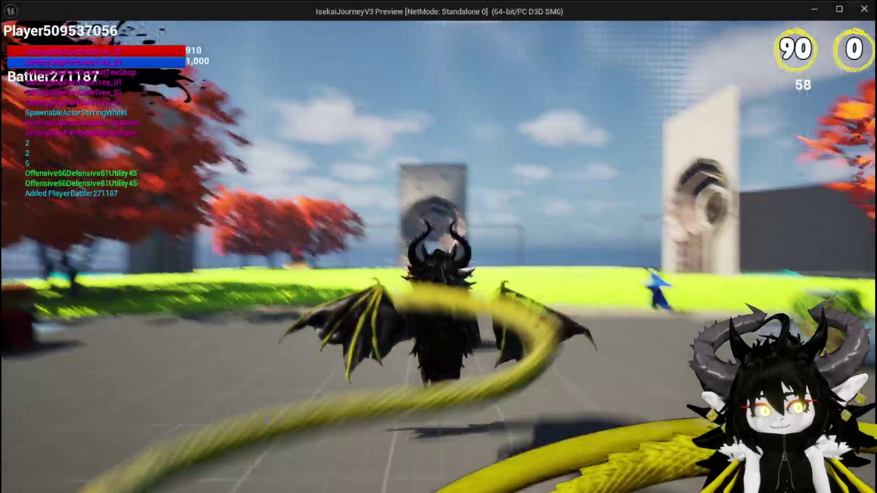
pyautogui.press('e')
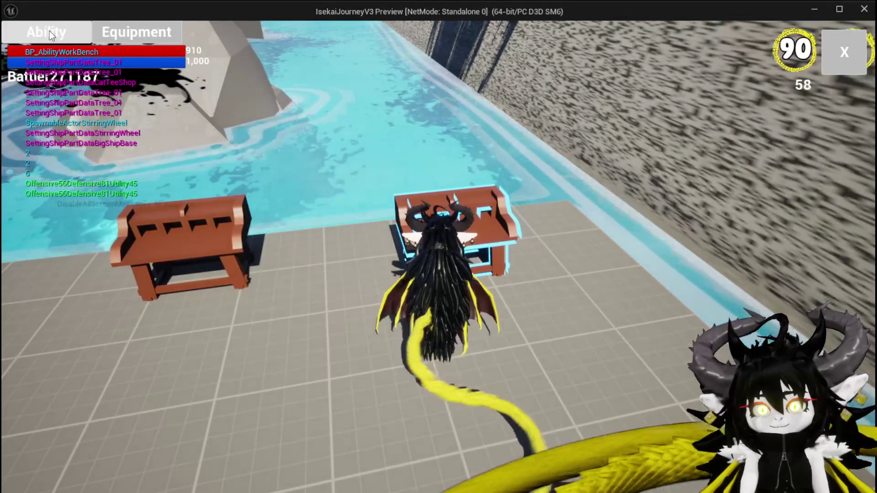
pyautogui.click(134, 115)
pyautogui.click(130, 122)
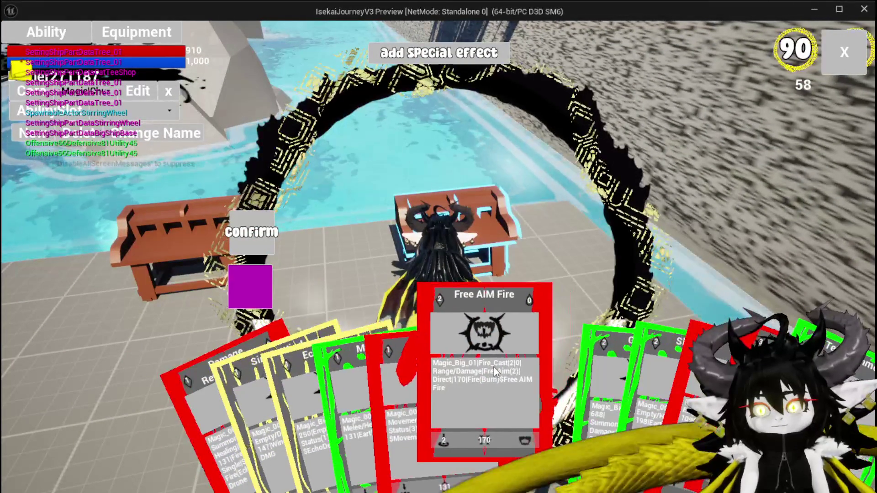
# Give the Free AIM Fire card the empower special effect and confirm it
pyautogui.click(494, 368)
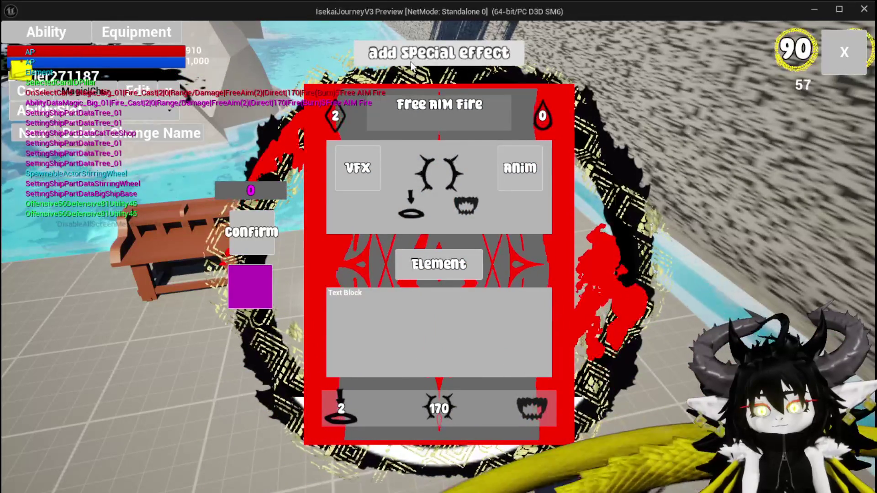
pyautogui.click(411, 64)
pyautogui.moveTo(364, 159)
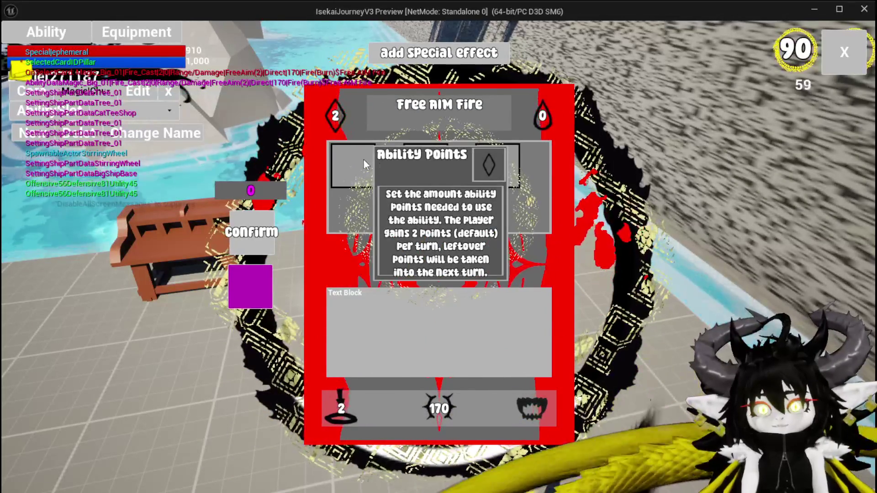
pyautogui.click(260, 233)
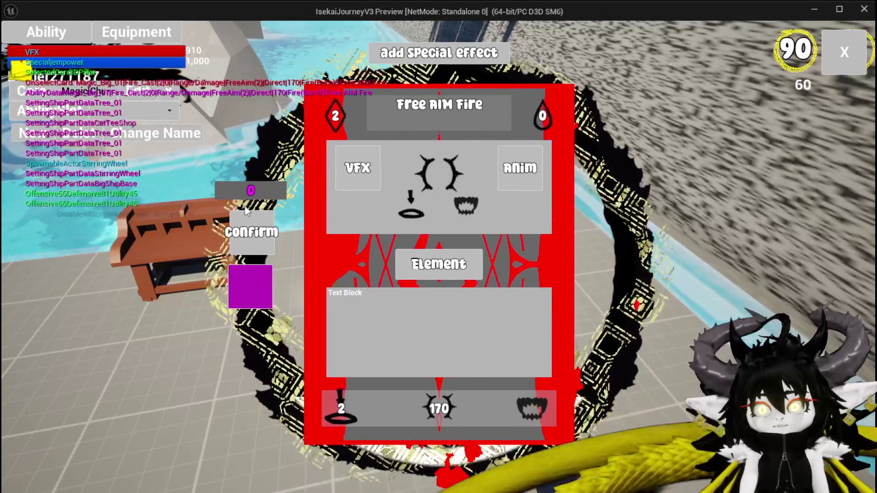
pyautogui.click(260, 233)
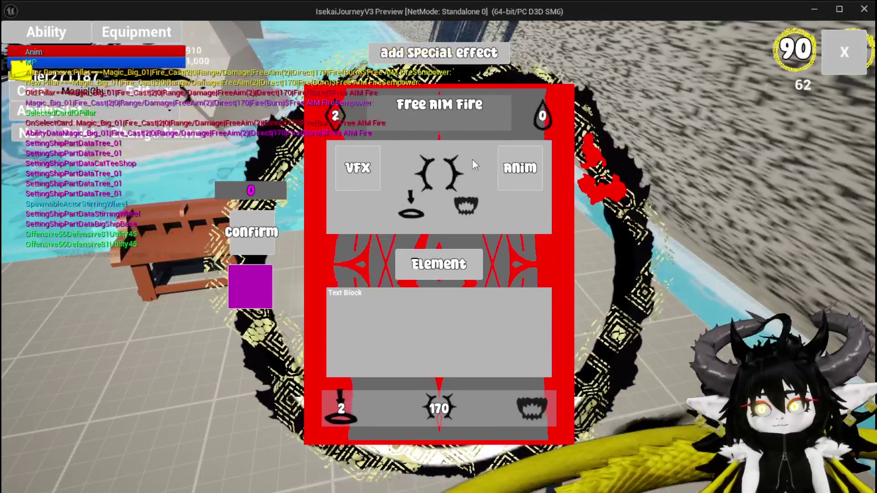
pyautogui.click(836, 61)
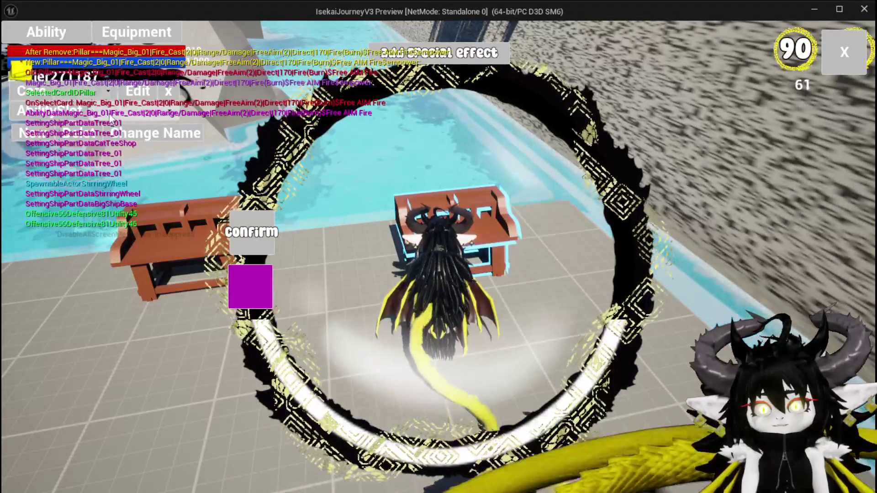
# Reopen the deck and empower the ShieldBuff card, then resume play
pyautogui.click(83, 93)
pyautogui.click(99, 112)
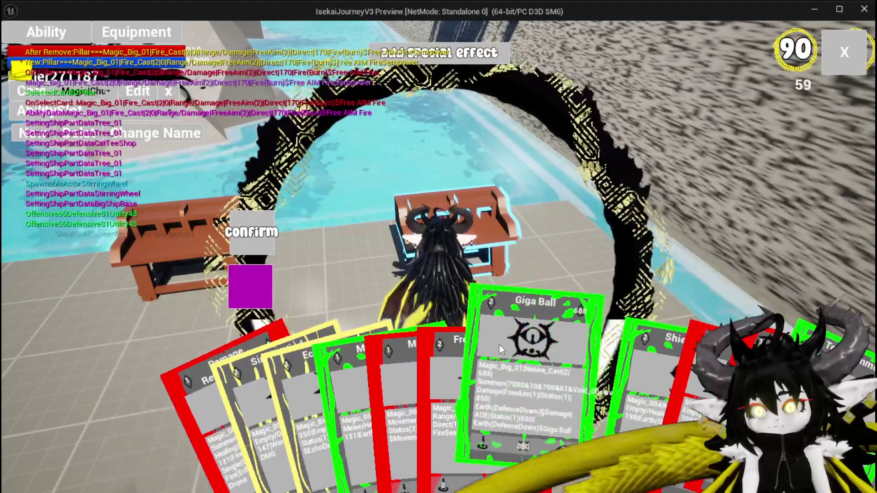
pyautogui.click(583, 352)
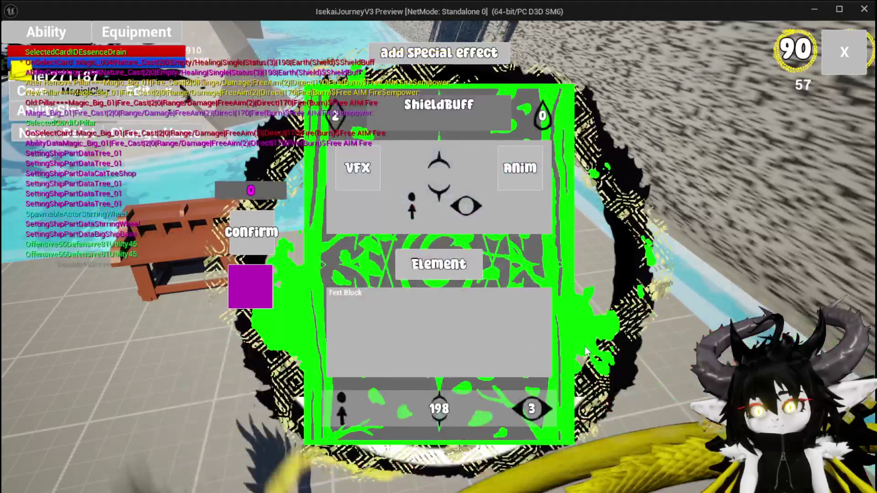
pyautogui.click(372, 180)
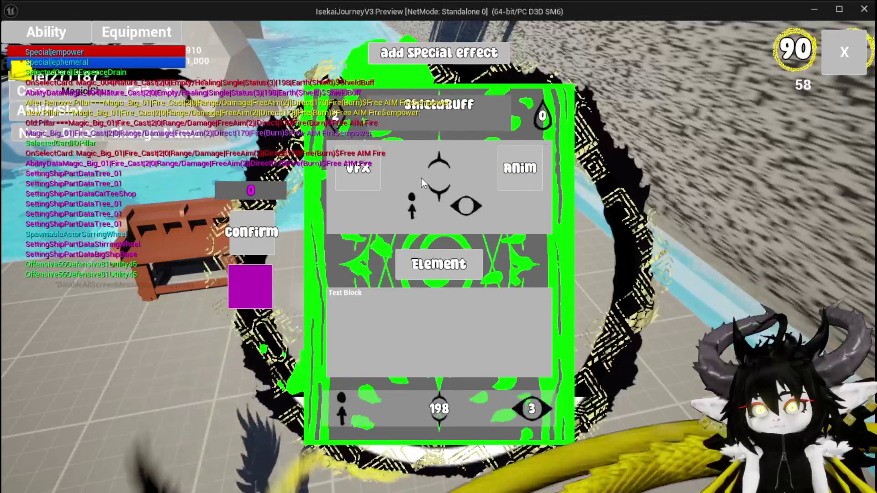
pyautogui.click(251, 234)
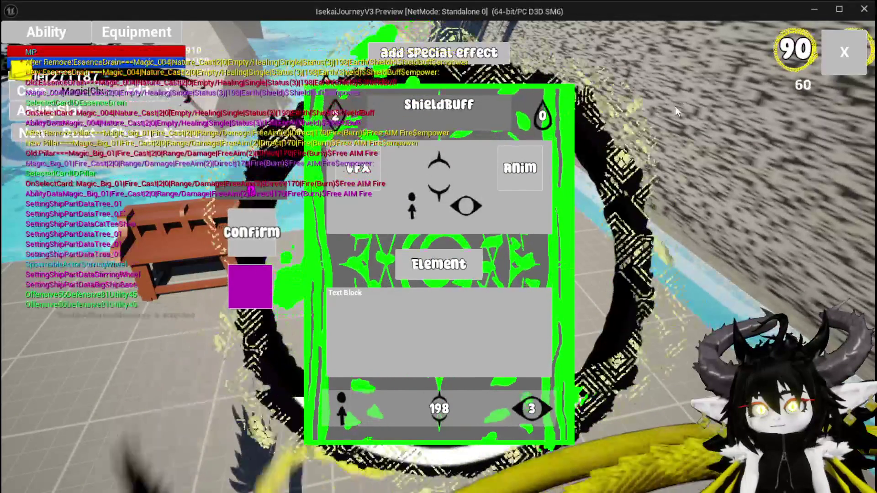
pyautogui.press('Escape')
# Fly into the slime, then cast Damage Reflect Drone, ShieldBuff and Free AIM Fire, and stop the preview
pyautogui.press('space')
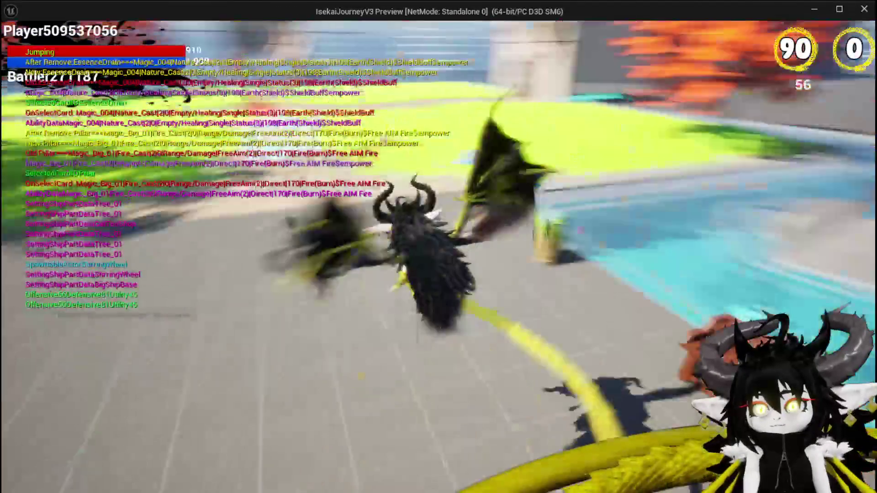
pyautogui.press('w')
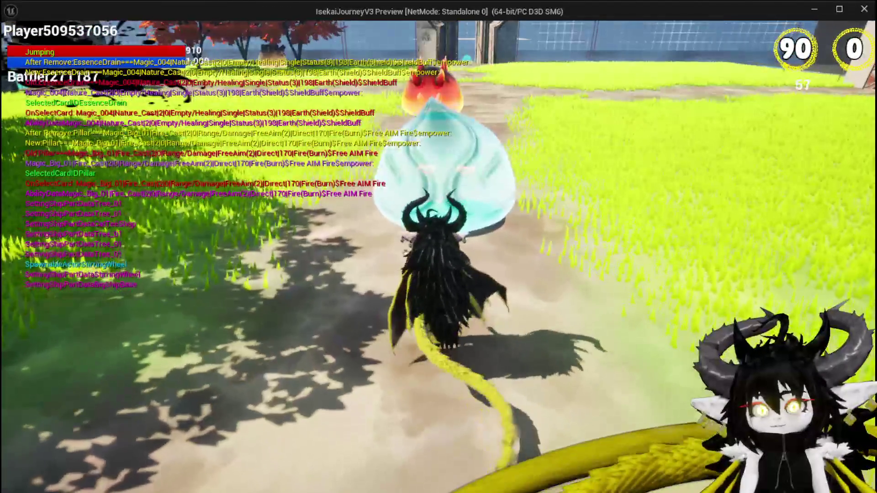
pyautogui.press('w')
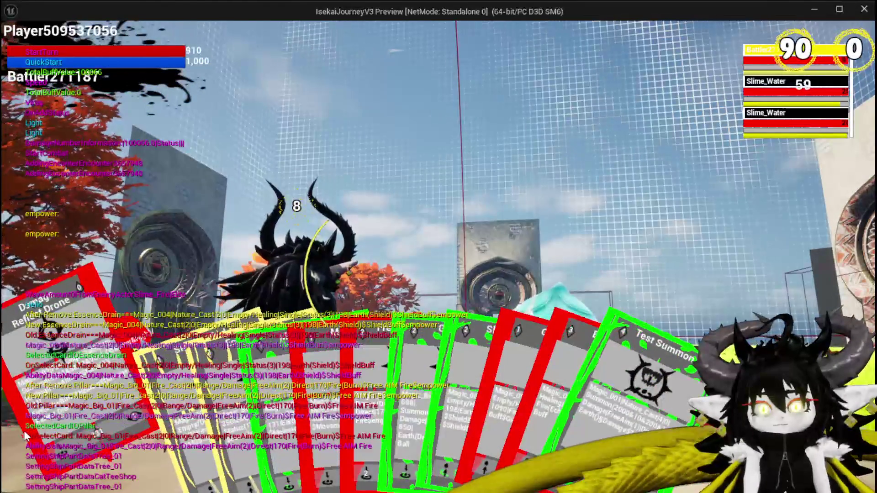
pyautogui.click(369, 366)
pyautogui.click(370, 364)
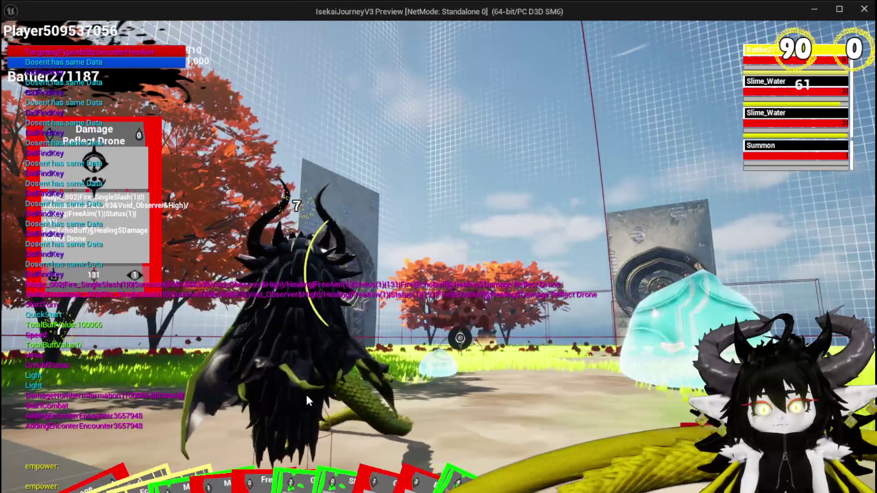
pyautogui.moveTo(267, 453)
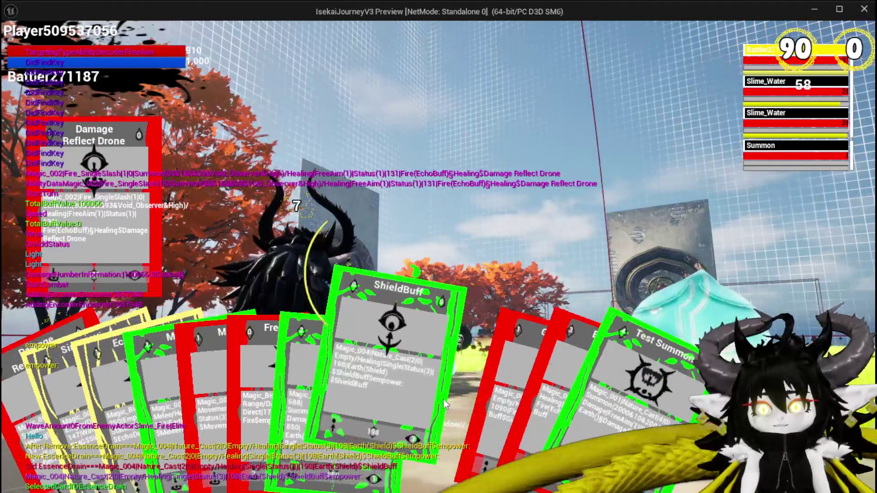
pyautogui.click(445, 404)
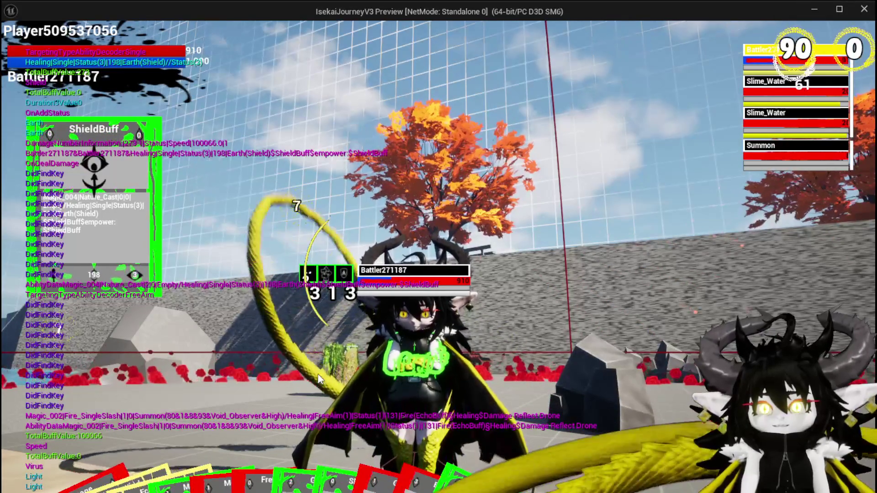
pyautogui.click(262, 460)
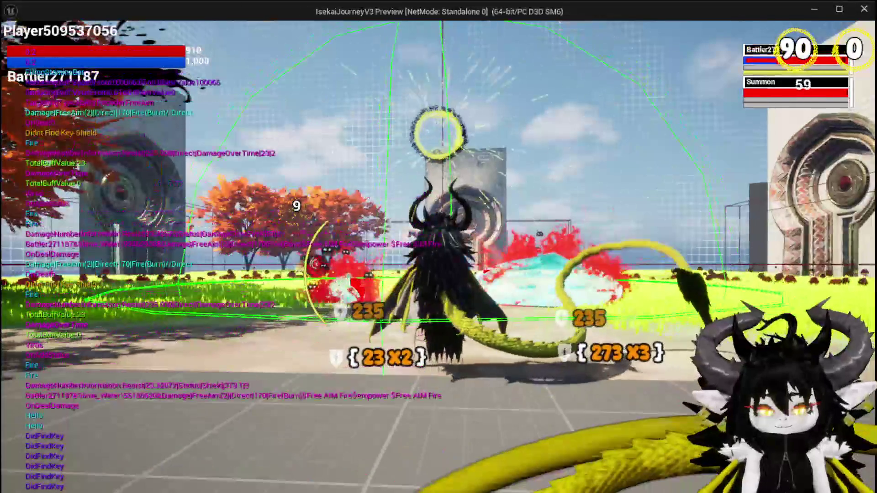
pyautogui.press('Escape')
# Save the level, check the ResetEmpower graph, then move to WP_ActionSelection
pyautogui.click(23, 45)
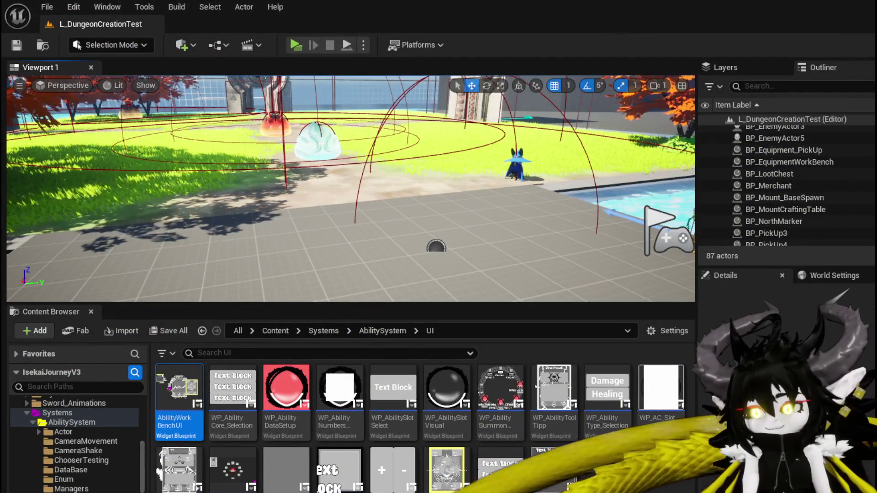
pyautogui.hotkey('alt', 'Tab')
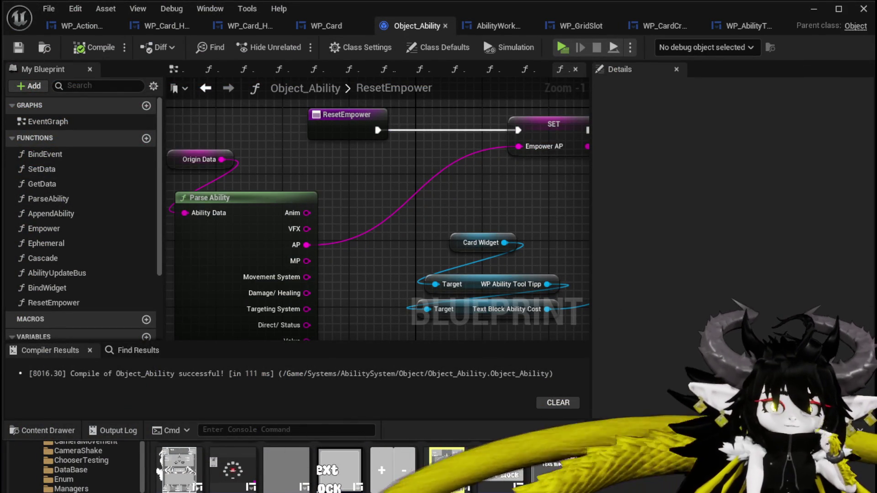
pyautogui.click(201, 90)
pyautogui.click(221, 90)
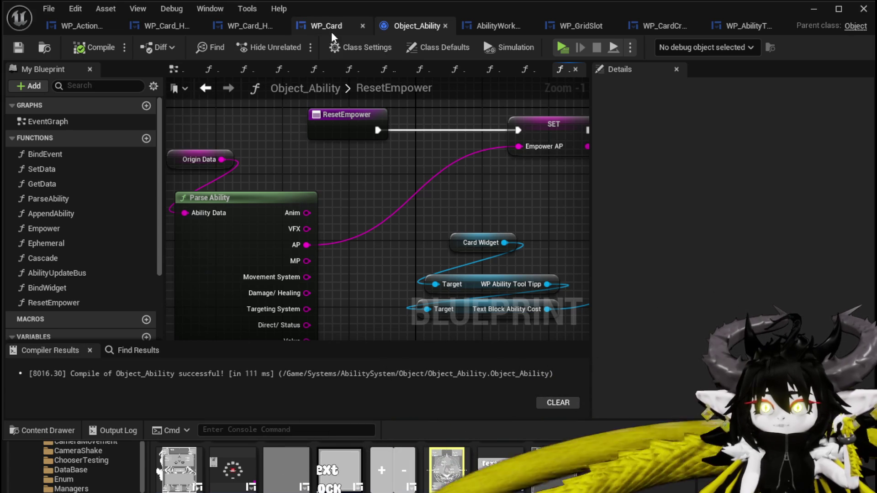
pyautogui.click(91, 25)
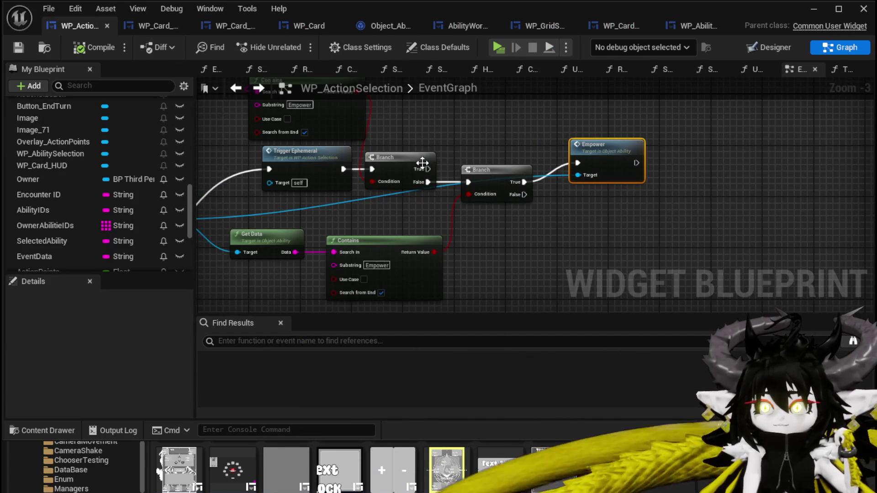
# Add a Reset Empower call on the Empower node's ability target
pyautogui.moveTo(431, 162)
pyautogui.mouseDown()
pyautogui.moveTo(473, 116)
pyautogui.moveTo(417, 173)
pyautogui.mouseUp()
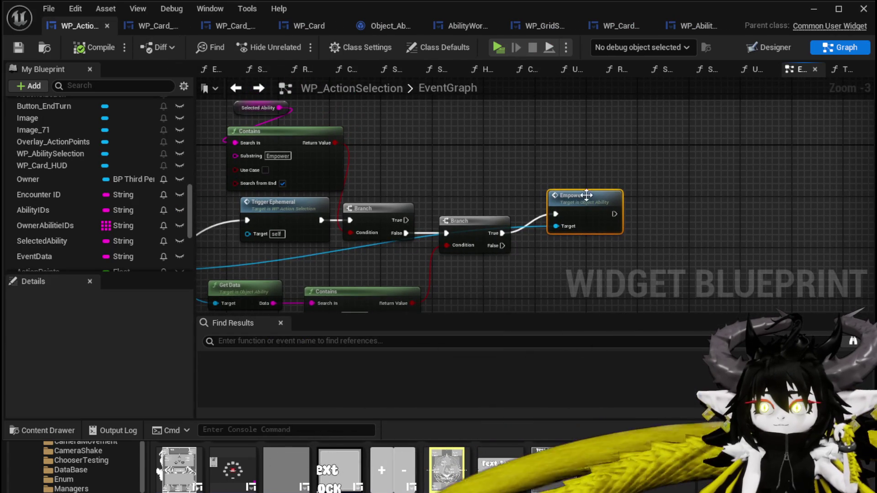
pyautogui.moveTo(583, 212); pyautogui.dragTo(548, 179)
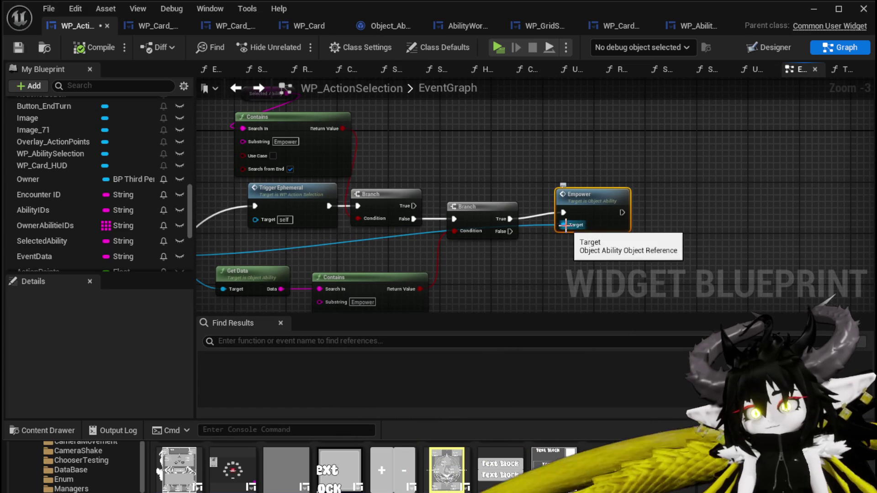
pyautogui.moveTo(565, 225); pyautogui.dragTo(474, 150)
pyautogui.write('Rese')
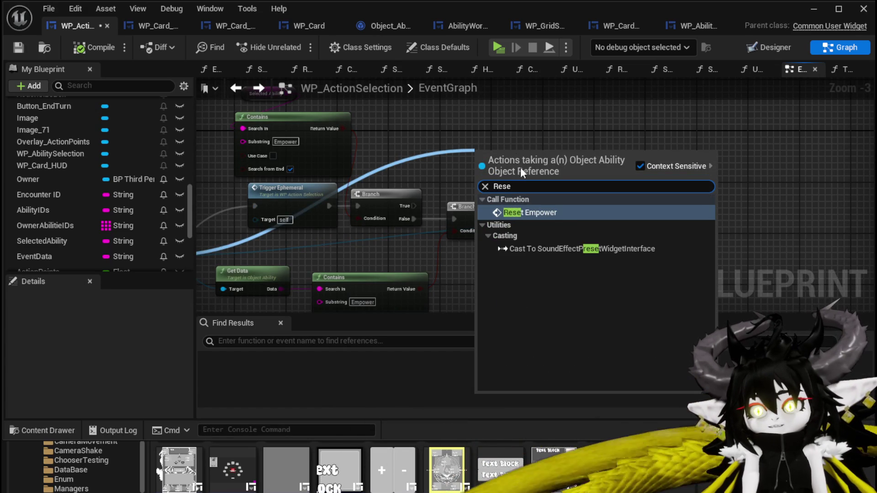
pyautogui.click(529, 213)
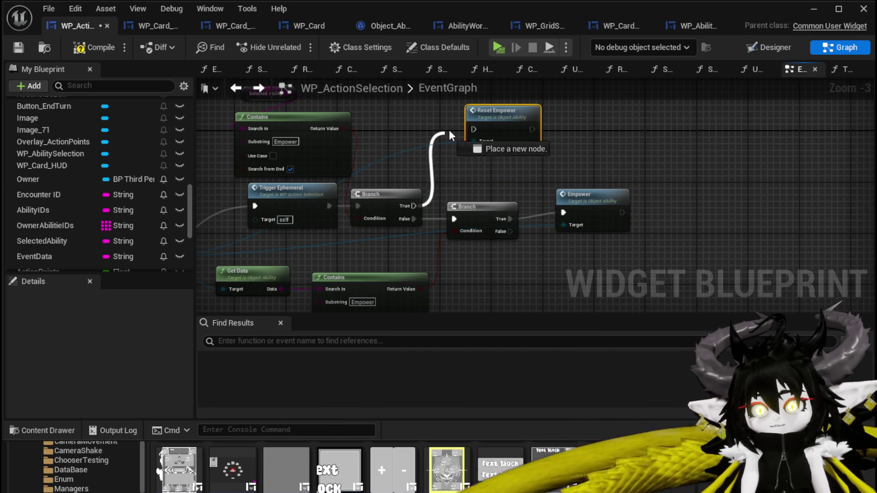
# Realign the SelectedAbility, Contains, Trigger Ephemeral and FIND nodes, then compile and save WP_ActionSelection
pyautogui.scroll(-2, 478, 132)
pyautogui.moveTo(363, 168)
pyautogui.mouseDown()
pyautogui.moveTo(500, 166)
pyautogui.moveTo(403, 173)
pyautogui.moveTo(364, 183)
pyautogui.moveTo(350, 202)
pyautogui.moveTo(315, 204)
pyautogui.moveTo(349, 166)
pyautogui.moveTo(432, 180)
pyautogui.mouseUp()
pyautogui.scroll(1, 500, 165)
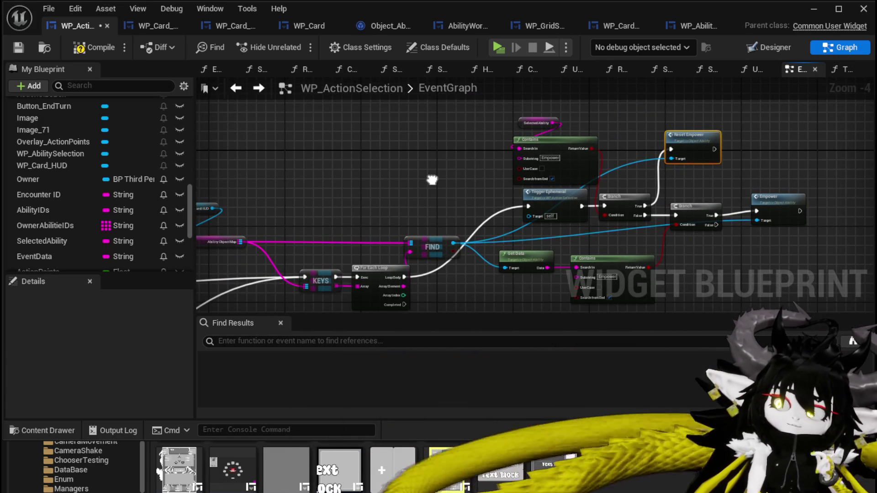
pyautogui.moveTo(432, 180)
pyautogui.mouseDown()
pyautogui.moveTo(498, 177)
pyautogui.moveTo(419, 173)
pyautogui.moveTo(395, 183)
pyautogui.mouseUp()
pyautogui.moveTo(412, 125)
pyautogui.mouseDown()
pyautogui.moveTo(531, 155)
pyautogui.moveTo(488, 133)
pyautogui.moveTo(520, 143)
pyautogui.moveTo(508, 145)
pyautogui.mouseUp()
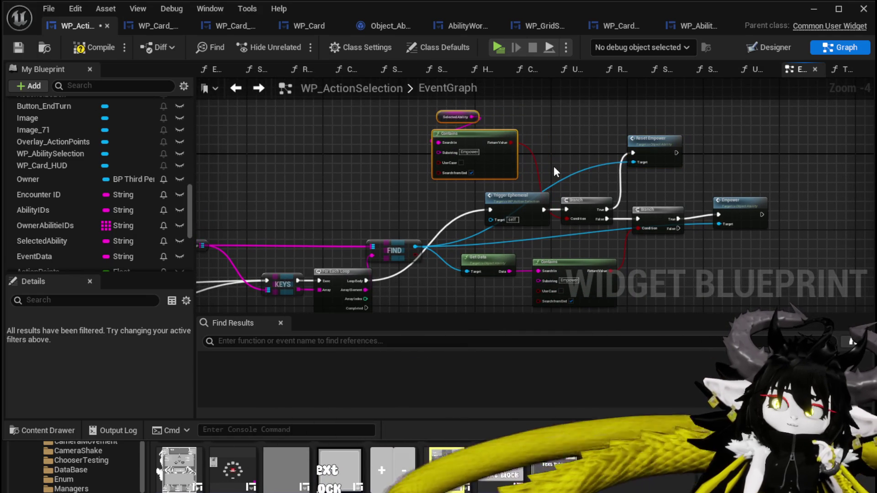
pyautogui.moveTo(524, 200); pyautogui.dragTo(485, 200)
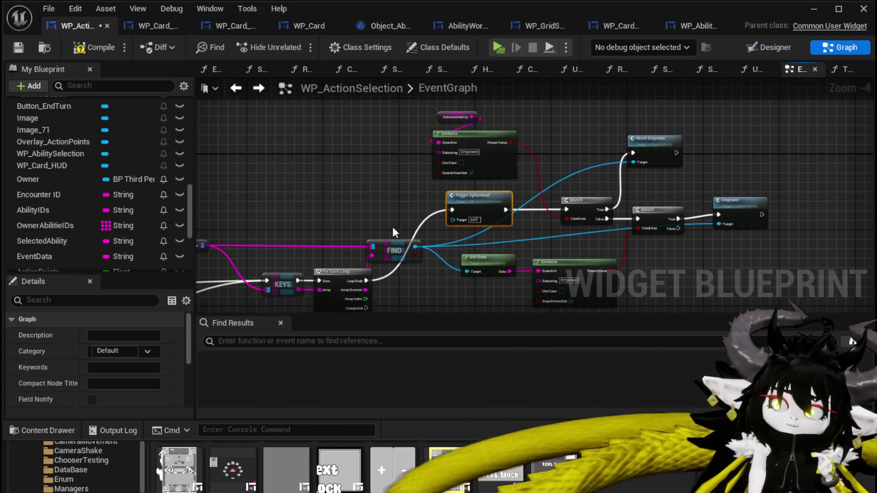
pyautogui.moveTo(402, 242); pyautogui.dragTo(416, 239)
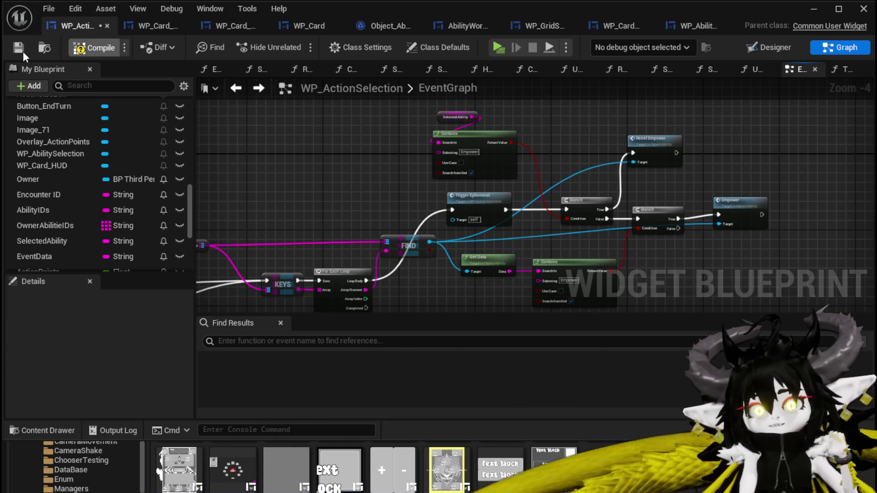
pyautogui.click(23, 51)
pyautogui.click(813, 8)
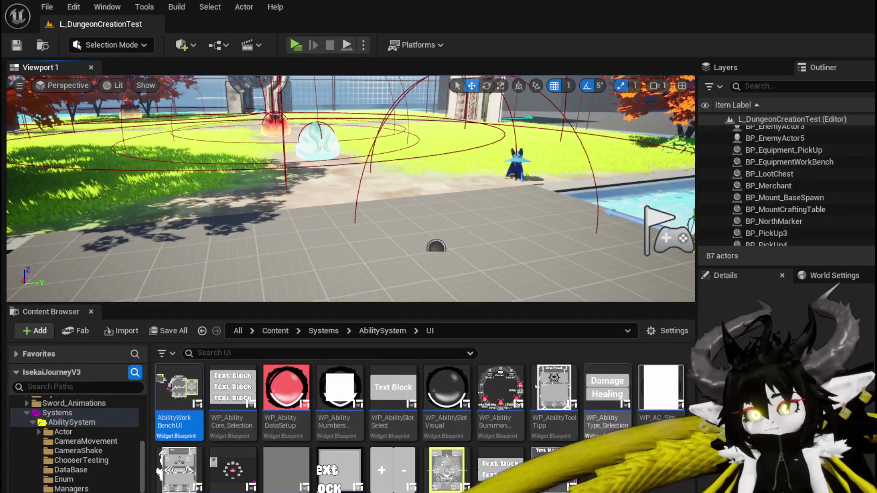
# Open the AbilityWorkBenchUI widget blueprint and start the game preview
pyautogui.doubleClick(189, 383)
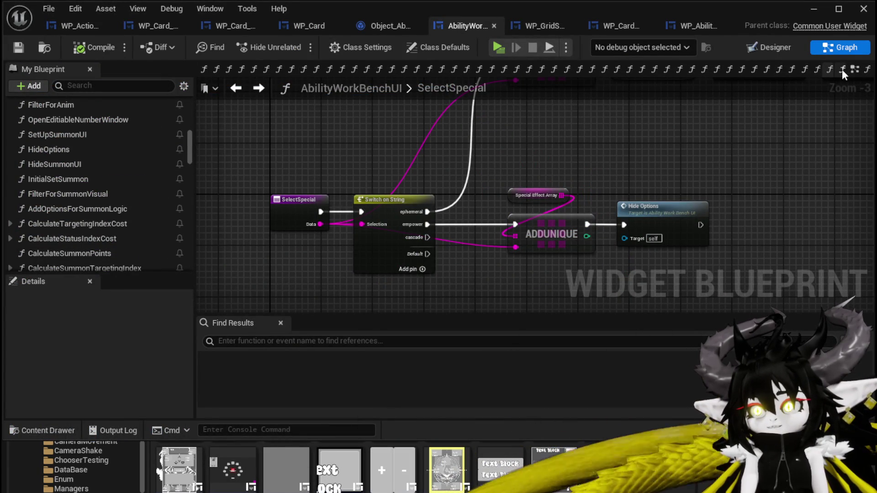
pyautogui.click(813, 9)
pyautogui.click(301, 51)
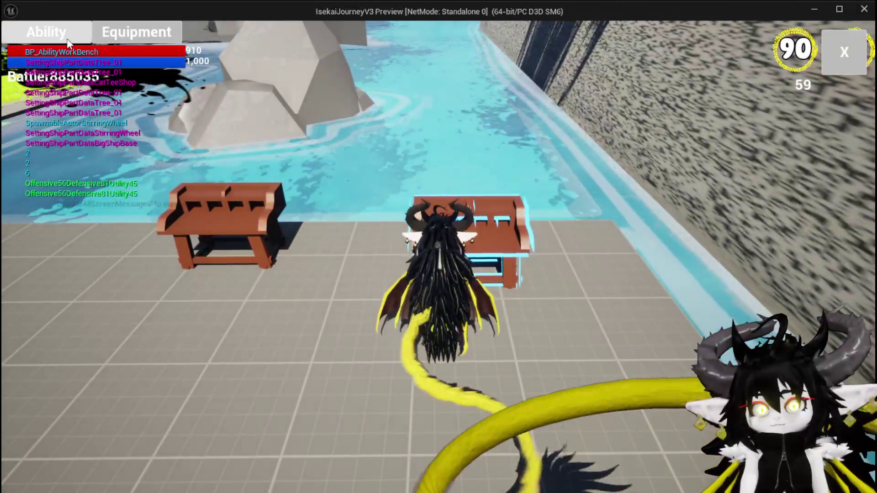
# At the ability workbench, add the empower special effect to Free AIM Fire
pyautogui.click(46, 32)
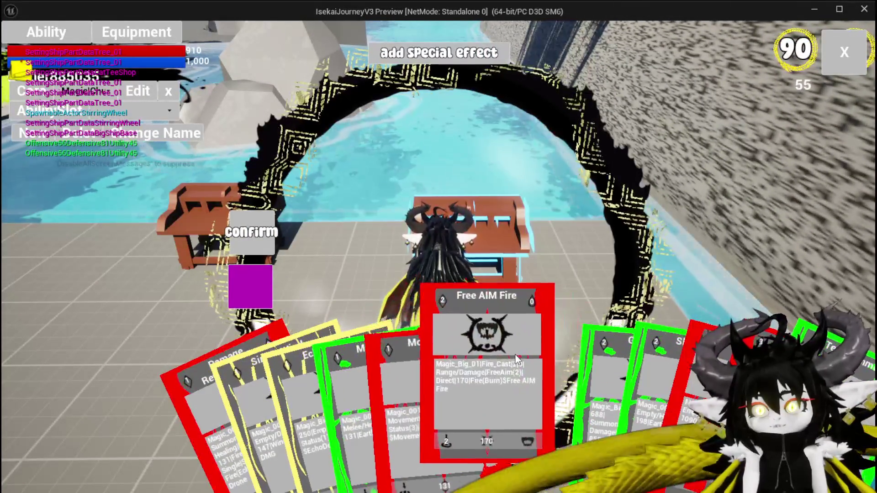
pyautogui.click(519, 360)
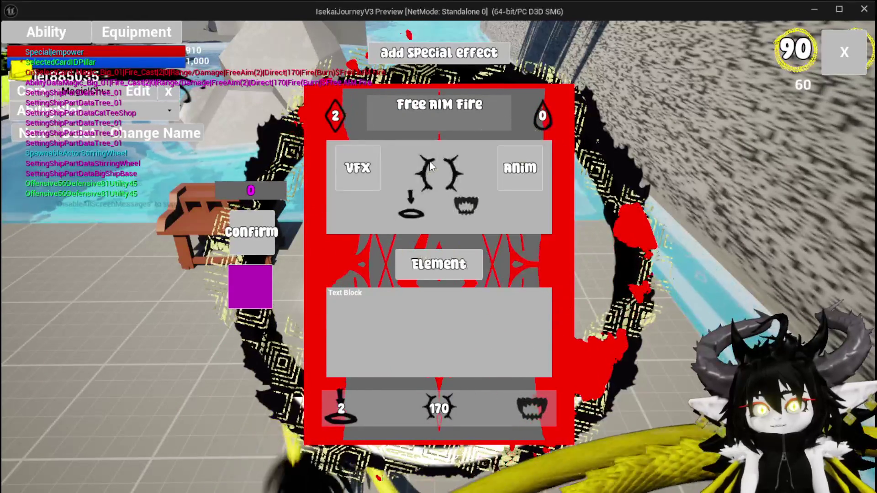
pyautogui.click(237, 238)
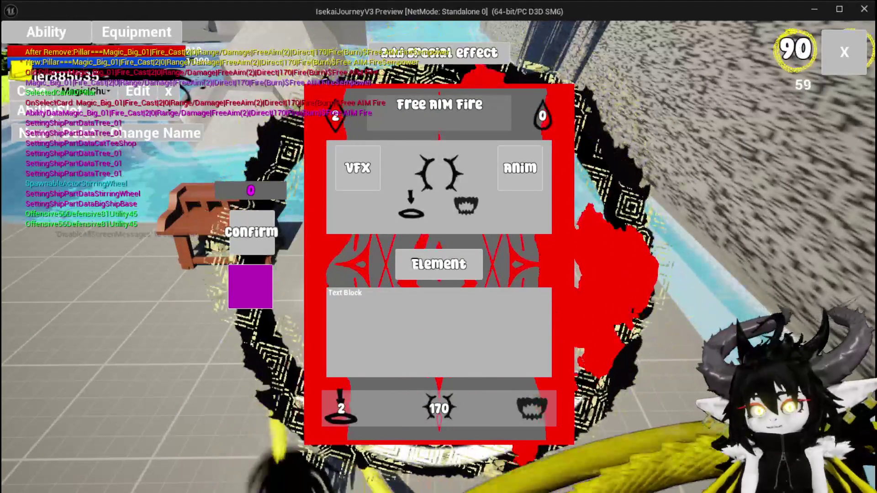
pyautogui.click(839, 53)
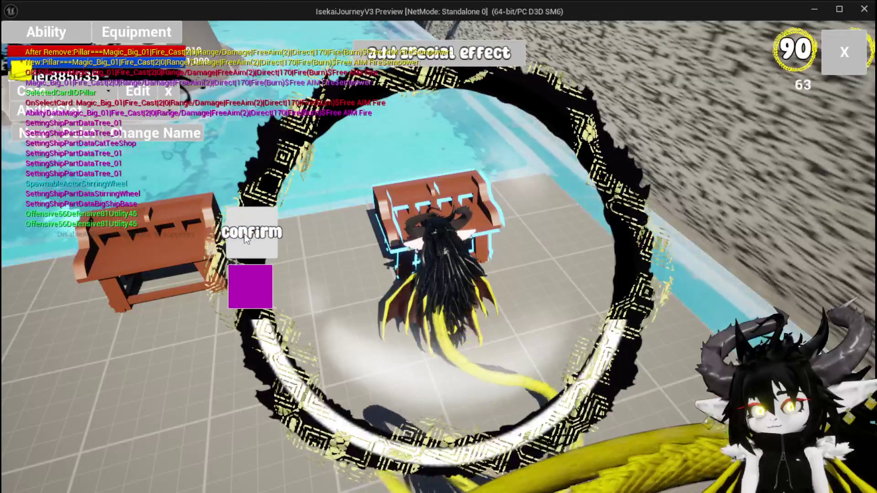
# Empower the ShieldBuff card the same way and return to the world
pyautogui.click(97, 93)
pyautogui.click(130, 121)
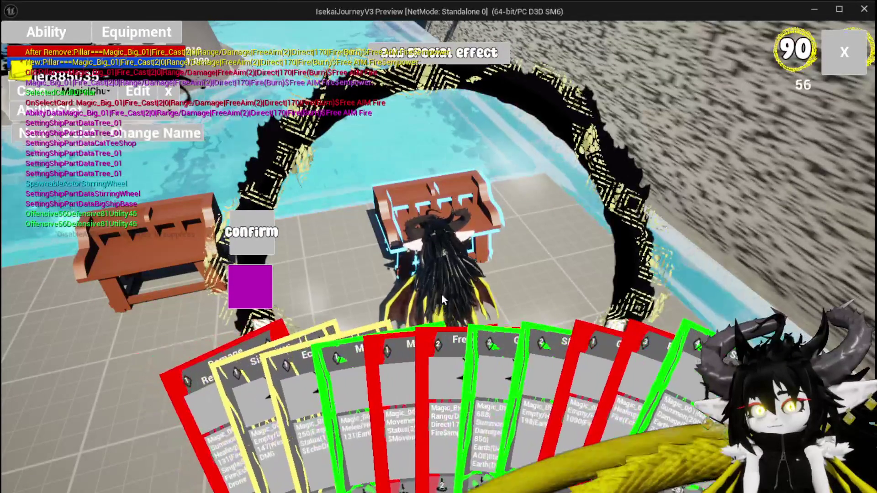
pyautogui.click(594, 366)
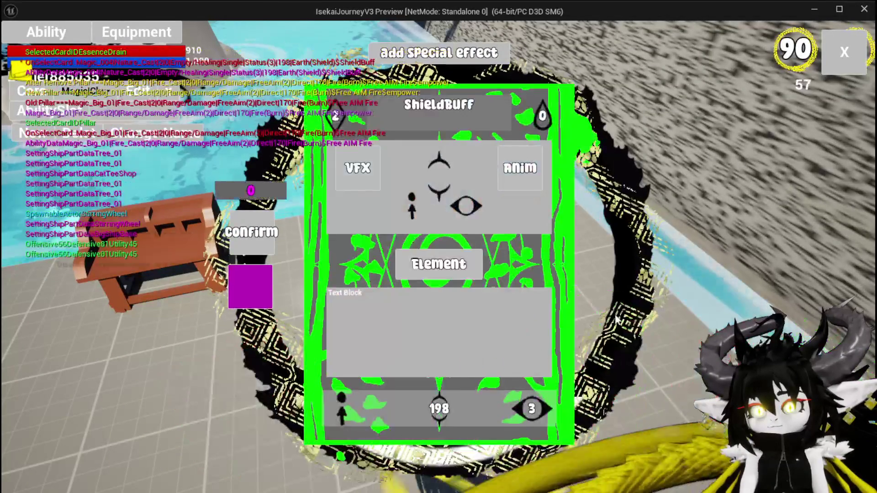
pyautogui.click(429, 157)
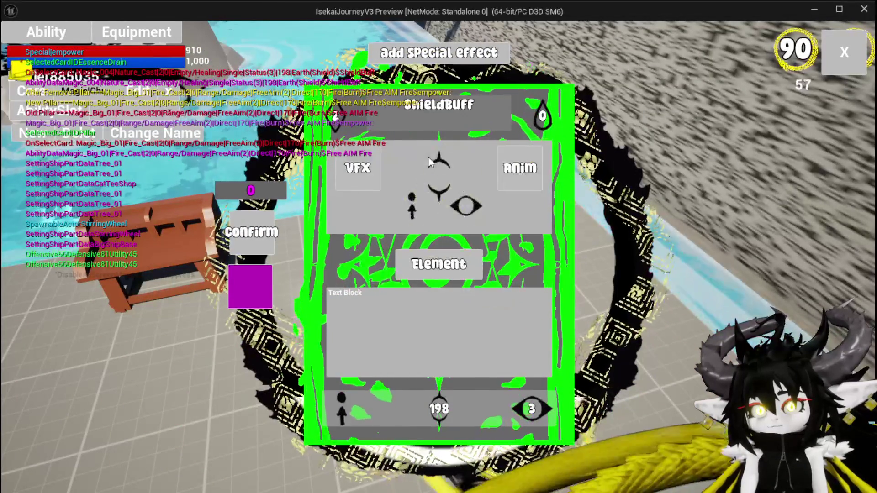
pyautogui.click(430, 162)
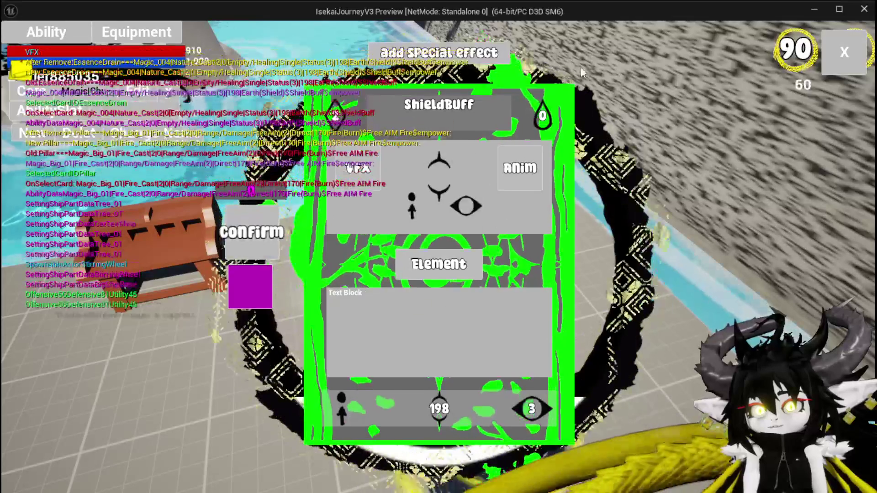
pyautogui.click(822, 43)
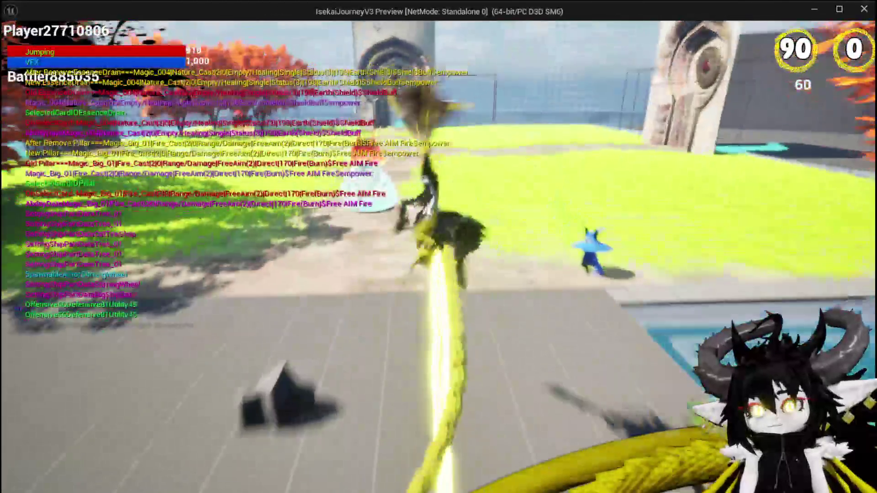
# Start a battle with the slimes and play Echo Buff, ShieldBuff and Free AIM Fire
pyautogui.press('w')
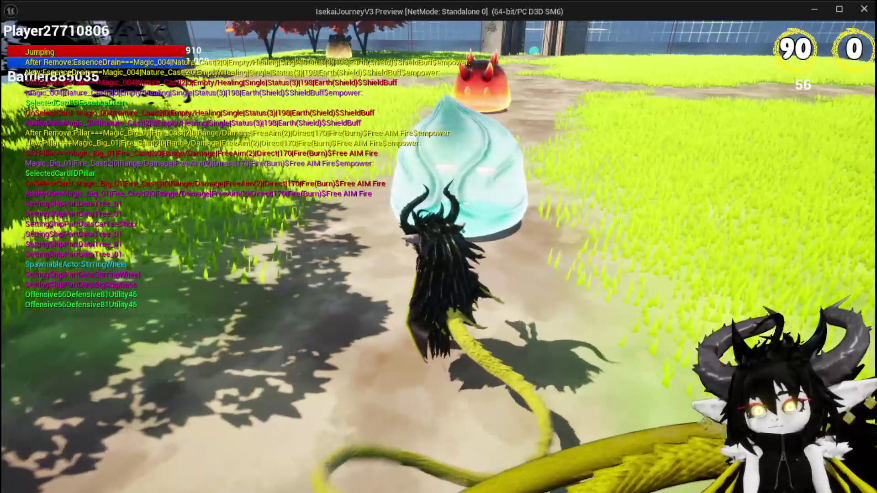
pyautogui.press('w')
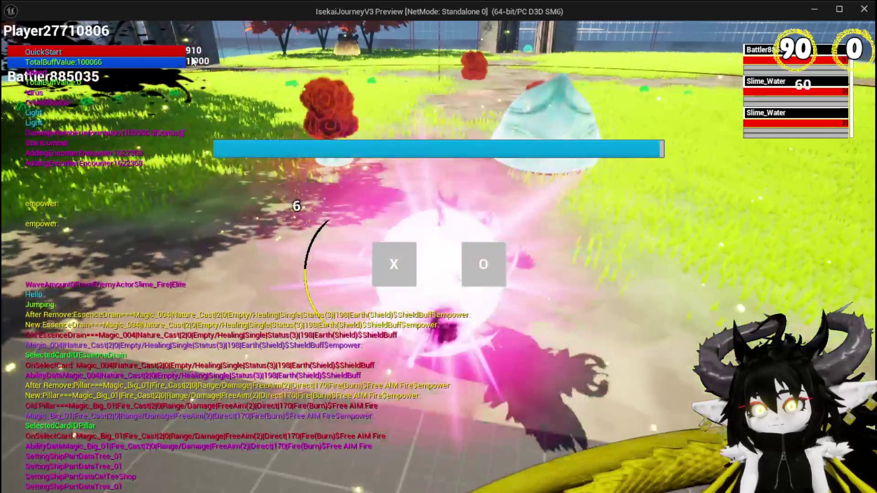
pyautogui.click(405, 254)
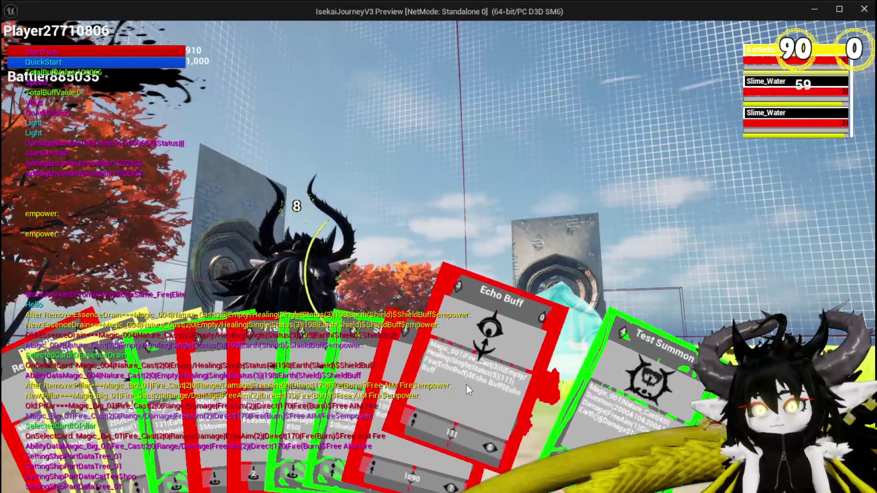
pyautogui.click(466, 385)
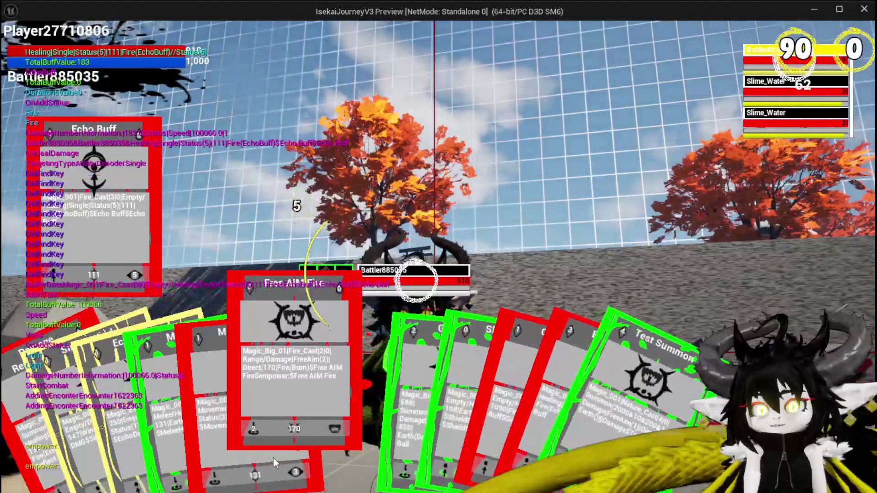
pyautogui.click(405, 404)
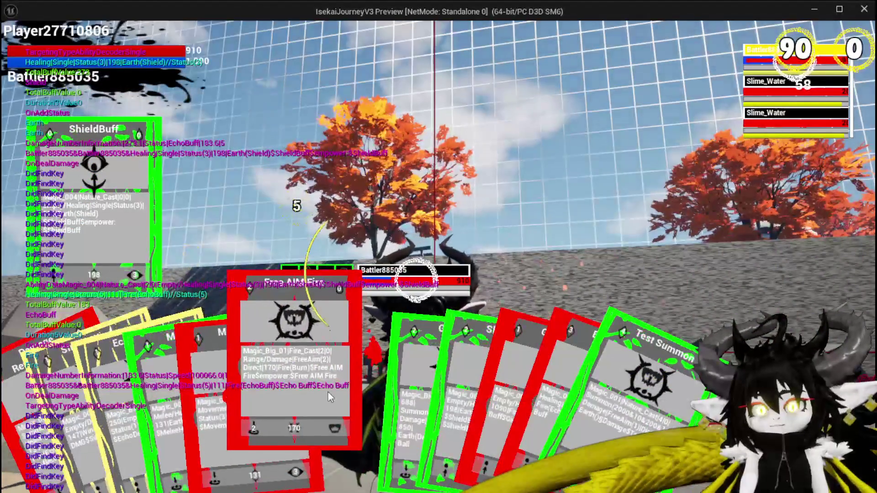
pyautogui.click(328, 392)
pyautogui.click(481, 358)
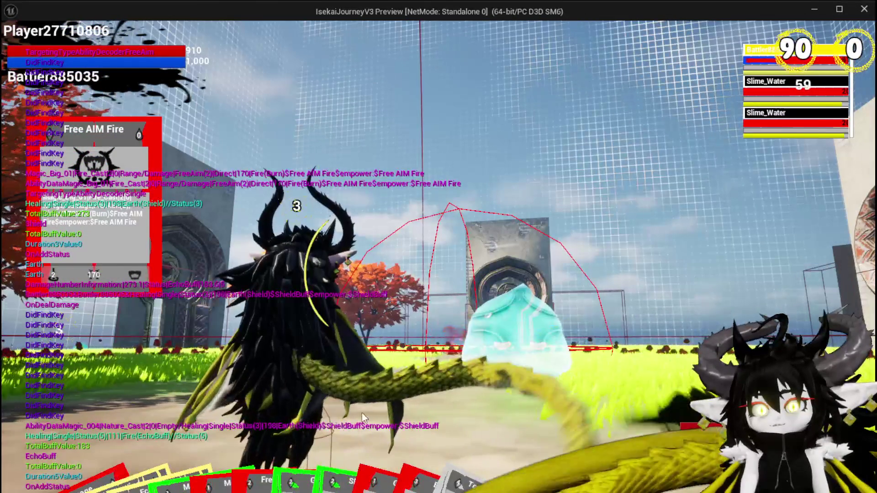
# Cast MeleeHeal and Free AIM Fire again, then stop the preview and save all assets
pyautogui.moveTo(288, 489)
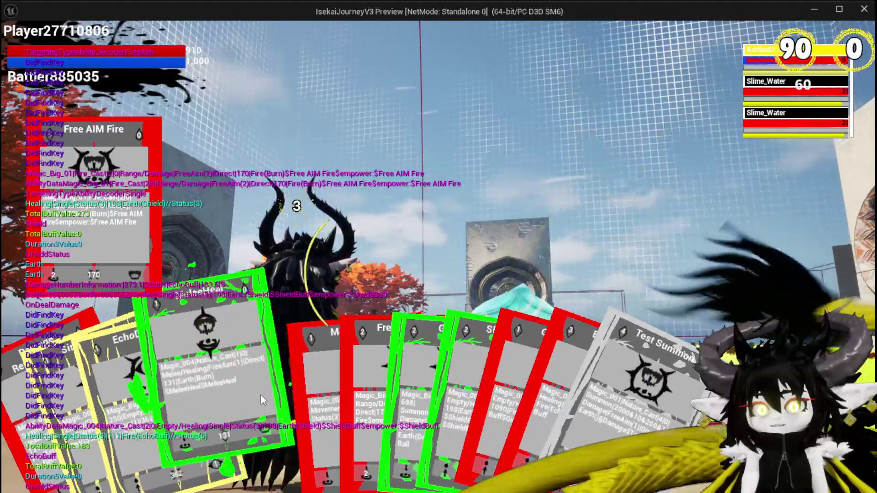
pyautogui.click(228, 390)
pyautogui.click(379, 377)
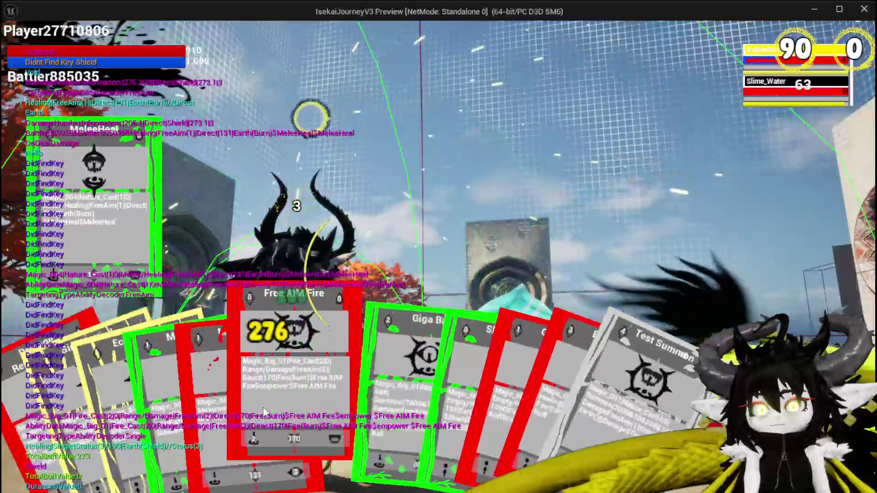
pyautogui.click(289, 402)
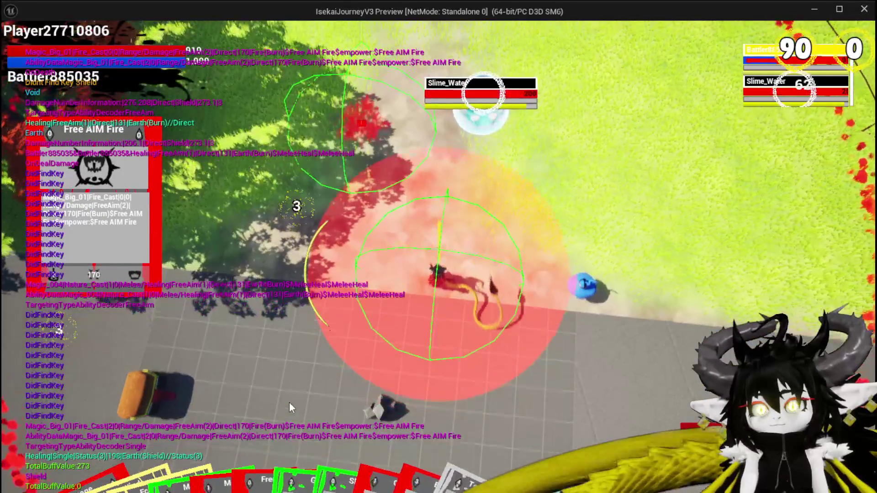
pyautogui.click(289, 402)
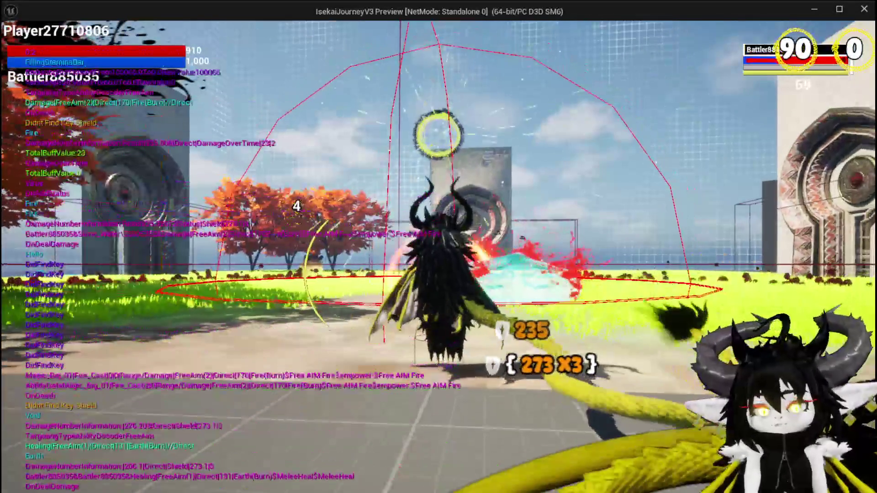
pyautogui.press('Escape')
pyautogui.click(16, 45)
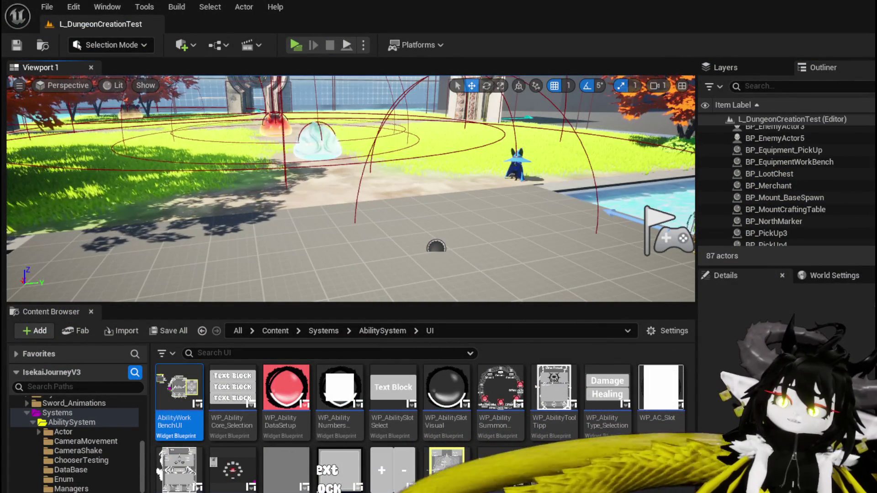
# Bring back the AbilityWorkBenchUI editor on its SelectSpecial graph and save the widget blueprint
pyautogui.press('Return')
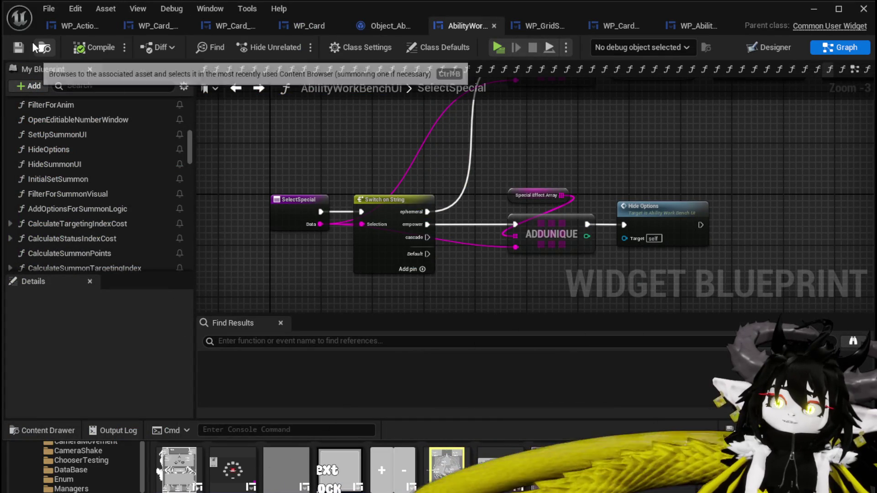
pyautogui.click(19, 47)
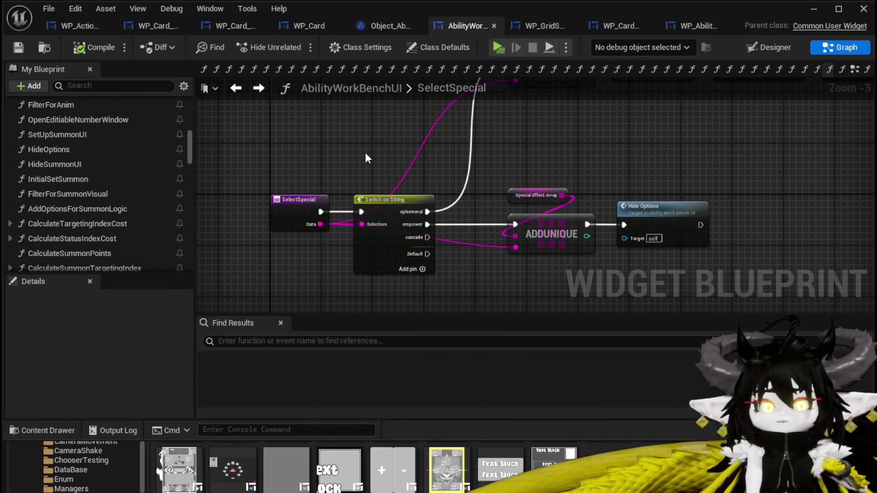
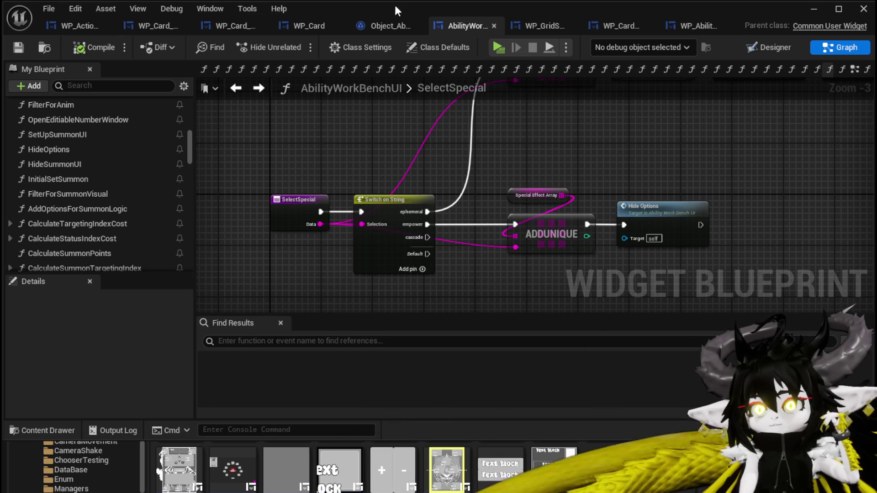
# In WP_ActionSelection, move the Empower node and the WP Card HUD and AbilityObjectMap getters into a tidier layout
pyautogui.click(88, 25)
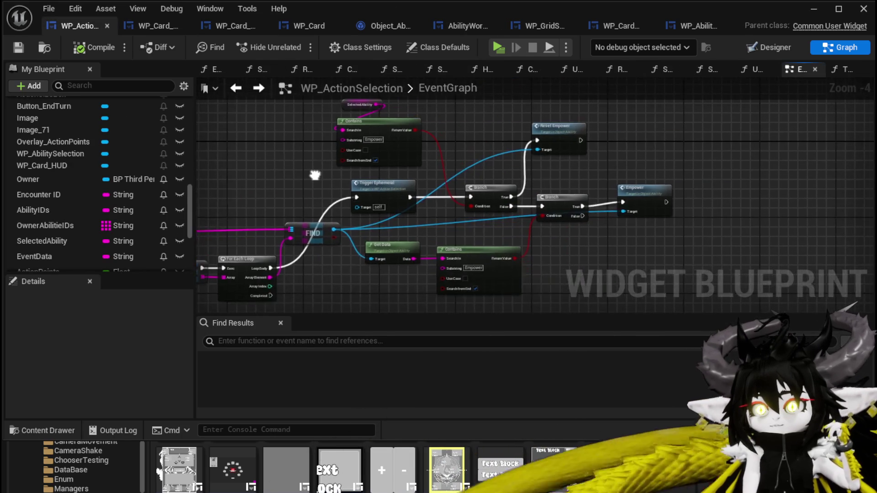
pyautogui.click(269, 226)
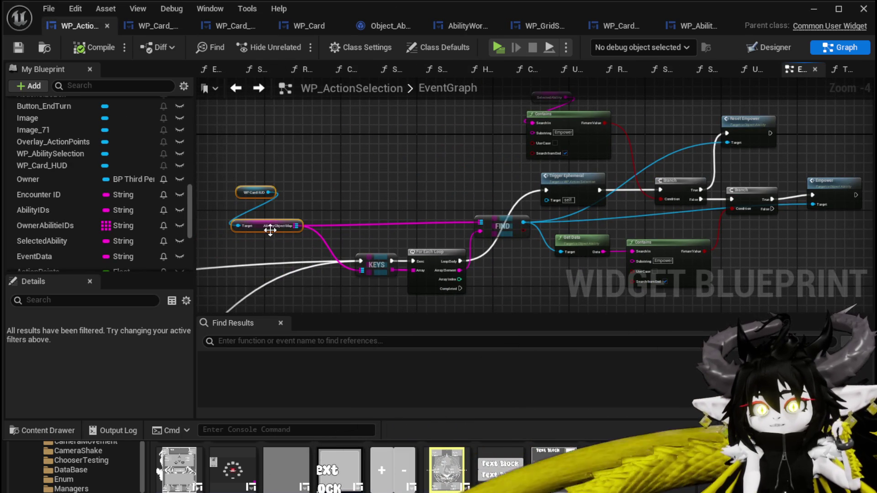
pyautogui.moveTo(538, 192); pyautogui.dragTo(396, 189)
pyautogui.moveTo(686, 180)
pyautogui.mouseDown()
pyautogui.moveTo(709, 207)
pyautogui.moveTo(803, 167)
pyautogui.mouseUp()
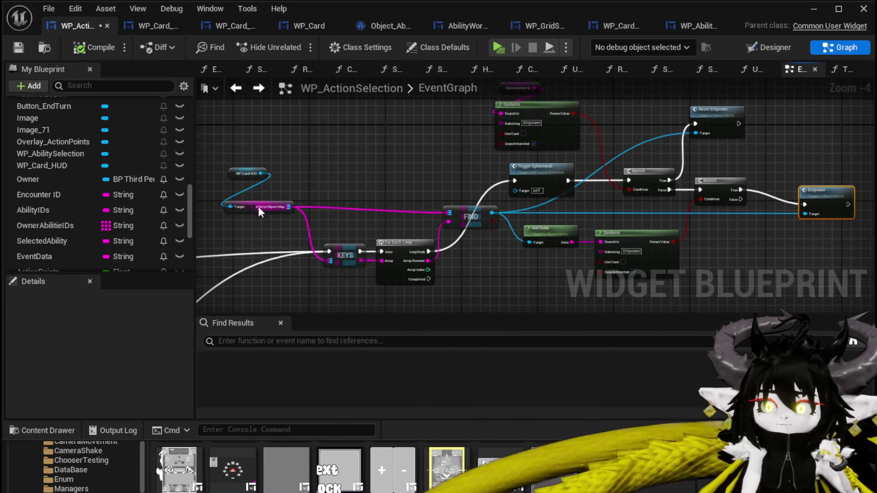
pyautogui.moveTo(259, 210); pyautogui.dragTo(283, 214)
pyautogui.moveTo(233, 174)
pyautogui.mouseDown()
pyautogui.moveTo(262, 191)
pyautogui.moveTo(255, 193)
pyautogui.mouseUp()
pyautogui.click(393, 182)
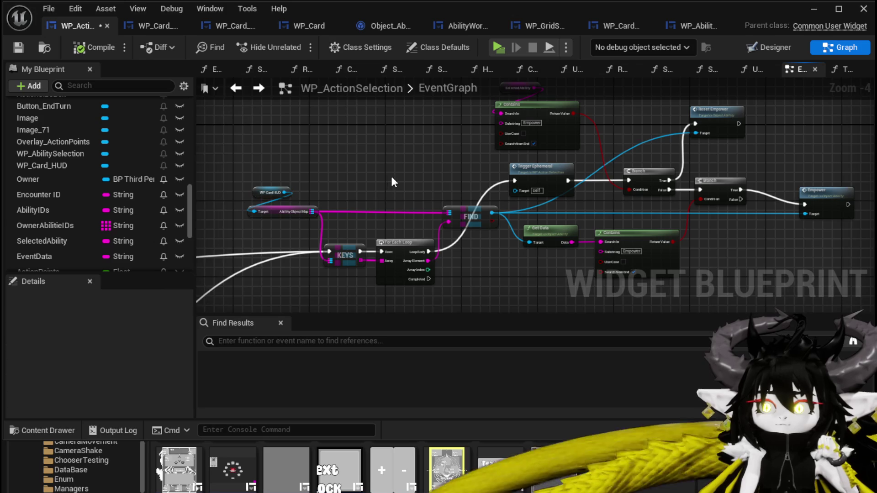
pyautogui.moveTo(394, 181); pyautogui.dragTo(350, 178)
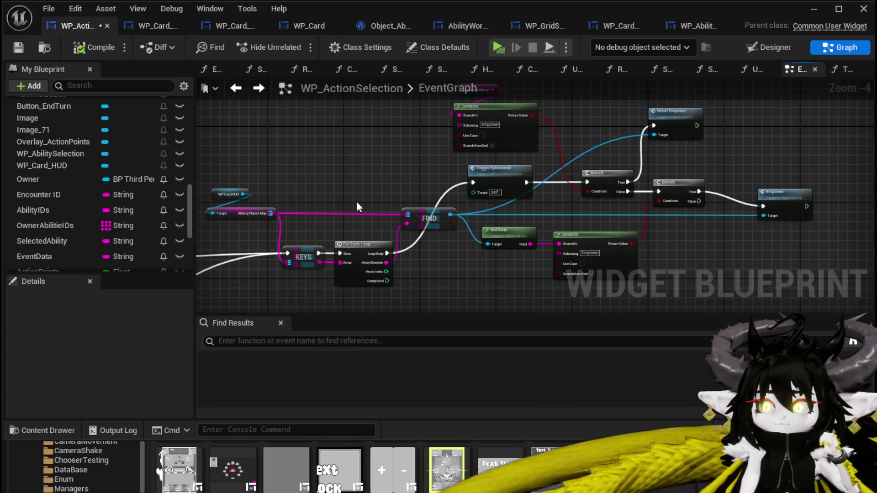
# Duplicate the WP Card HUD and AbilityObjectMap getters and wire the copied map into FIND
pyautogui.moveTo(234, 183); pyautogui.dragTo(292, 210)
pyautogui.hotkey('ctrl', 'w')
pyautogui.moveTo(375, 185); pyautogui.dragTo(408, 217)
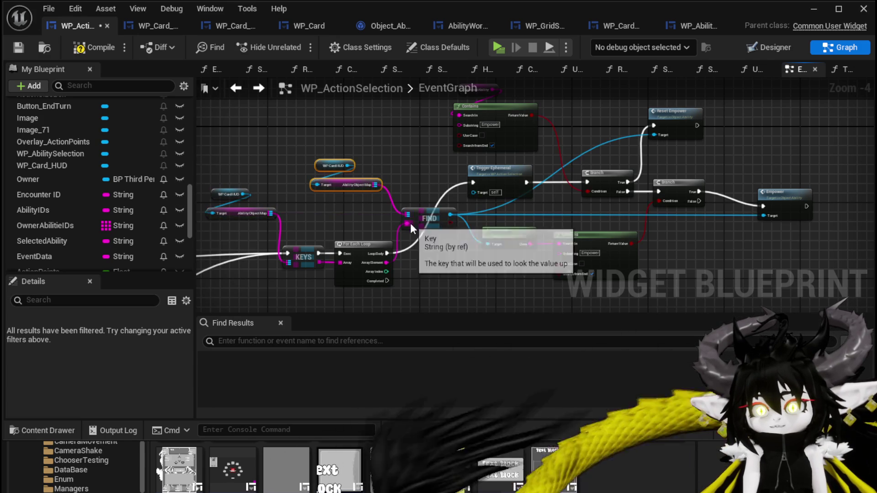
pyautogui.click(438, 215)
pyautogui.moveTo(438, 215); pyautogui.dragTo(393, 231)
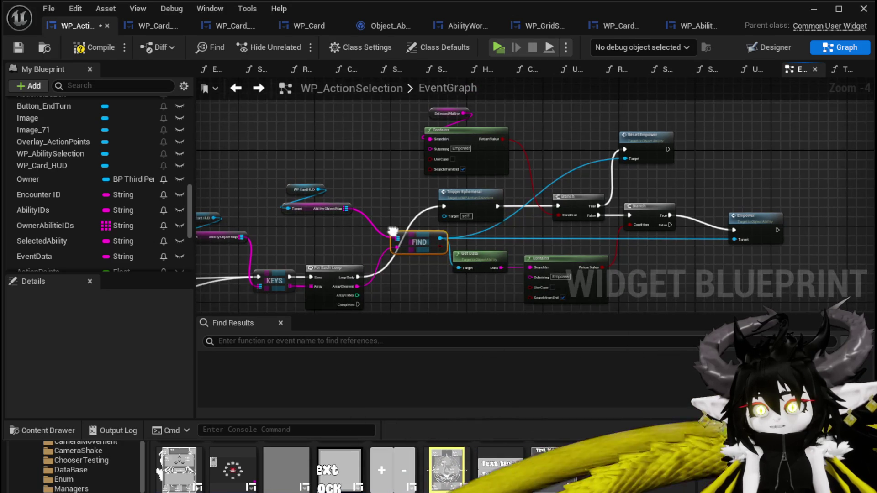
# Select the copied getters plus FIND, Get Data, Branch, Empower and Reset Empower
pyautogui.moveTo(294, 155); pyautogui.dragTo(359, 219)
pyautogui.moveTo(420, 281); pyautogui.dragTo(498, 238)
pyautogui.moveTo(457, 109); pyautogui.dragTo(429, 158)
pyautogui.moveTo(492, 199)
pyautogui.mouseDown()
pyautogui.moveTo(450, 121)
pyautogui.moveTo(640, 248)
pyautogui.moveTo(547, 236)
pyautogui.mouseUp()
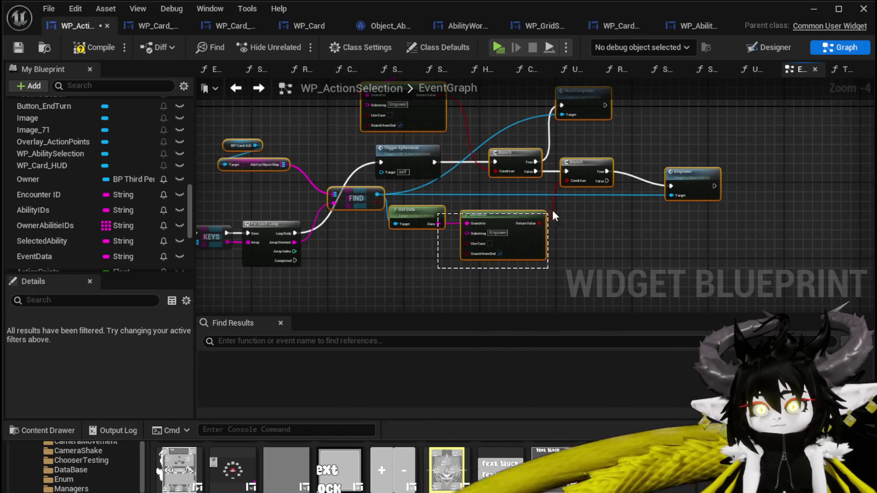
# Collapse the selection into a TriggerEmpower function placed after Trigger Ephemeral, then compile and save
pyautogui.rightClick(505, 217)
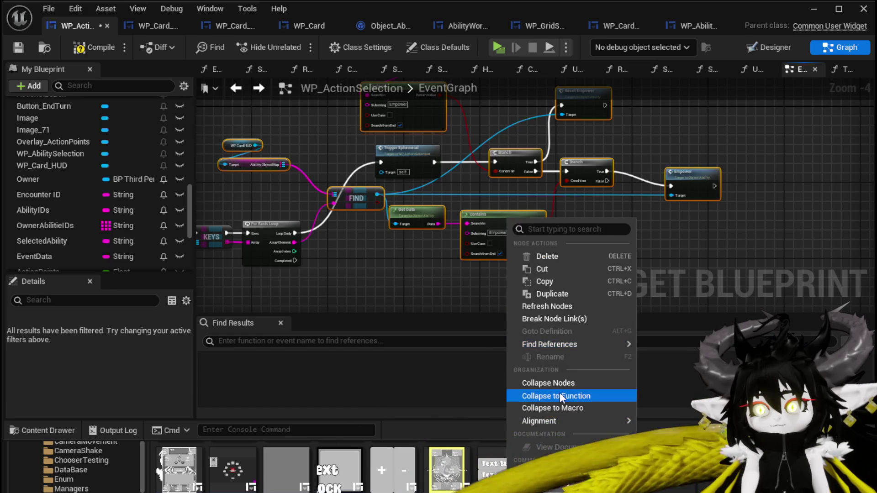
pyautogui.click(560, 396)
pyautogui.write('TriggerEmpower')
pyautogui.press('Return')
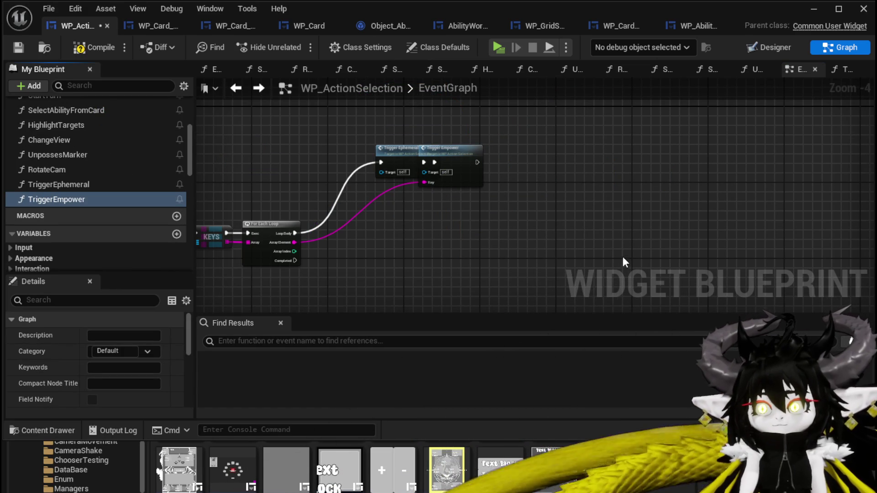
pyautogui.moveTo(458, 153)
pyautogui.mouseDown()
pyautogui.moveTo(513, 148)
pyautogui.moveTo(495, 150)
pyautogui.moveTo(496, 158)
pyautogui.mouseUp()
pyautogui.click(504, 131)
pyautogui.click(82, 48)
pyautogui.click(18, 48)
# Inside TriggerEmpower, rearrange the getters and delete the function's Key input parameter
pyautogui.doubleClick(478, 164)
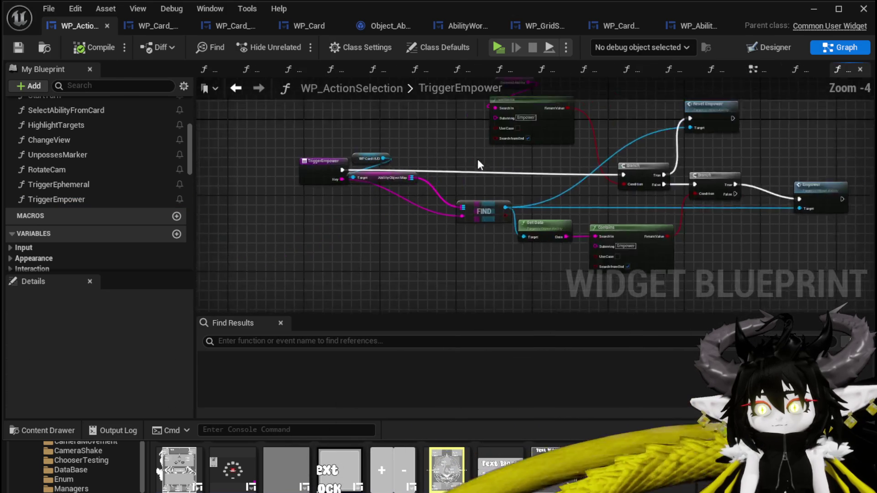
pyautogui.moveTo(341, 196); pyautogui.dragTo(431, 199)
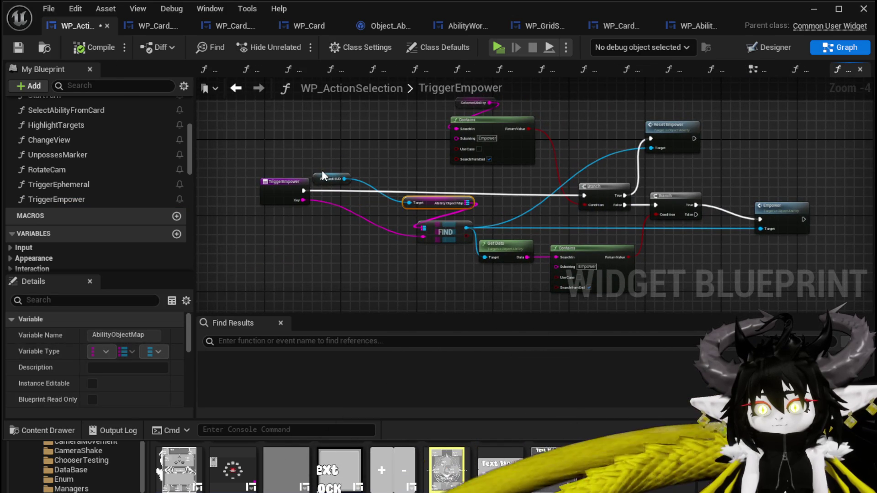
pyautogui.moveTo(328, 178); pyautogui.dragTo(357, 169)
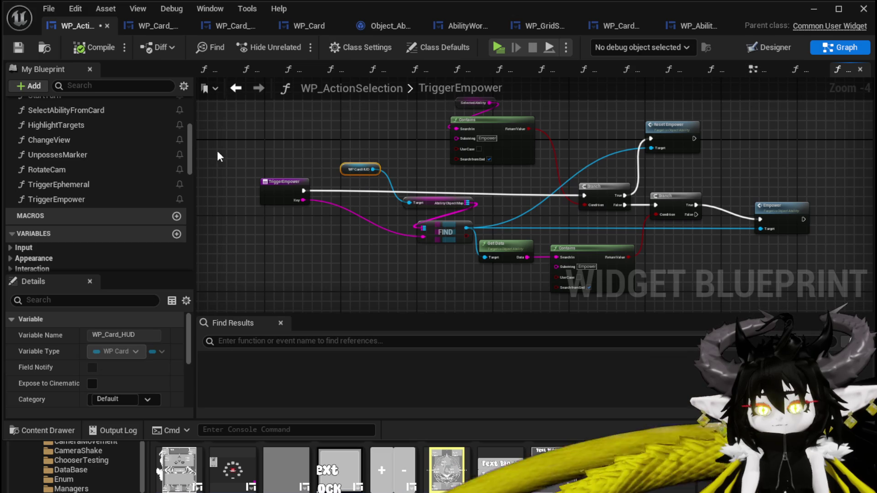
pyautogui.click(239, 86)
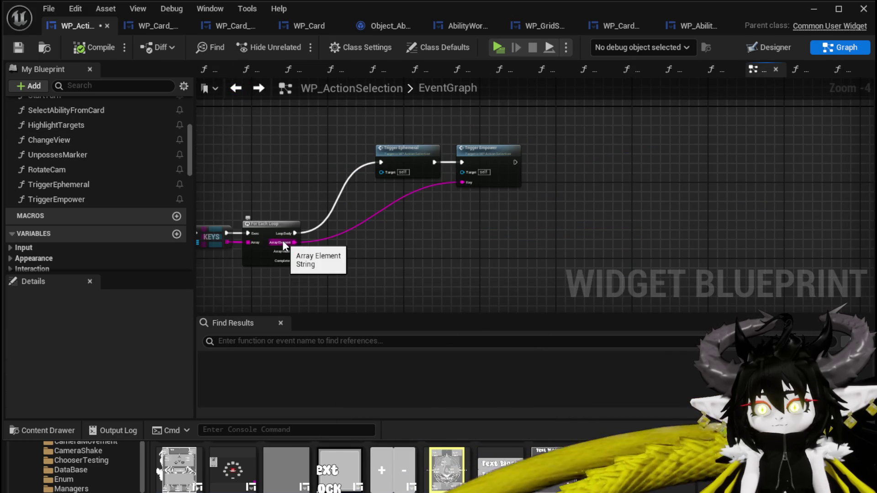
pyautogui.moveTo(419, 260); pyautogui.dragTo(555, 254)
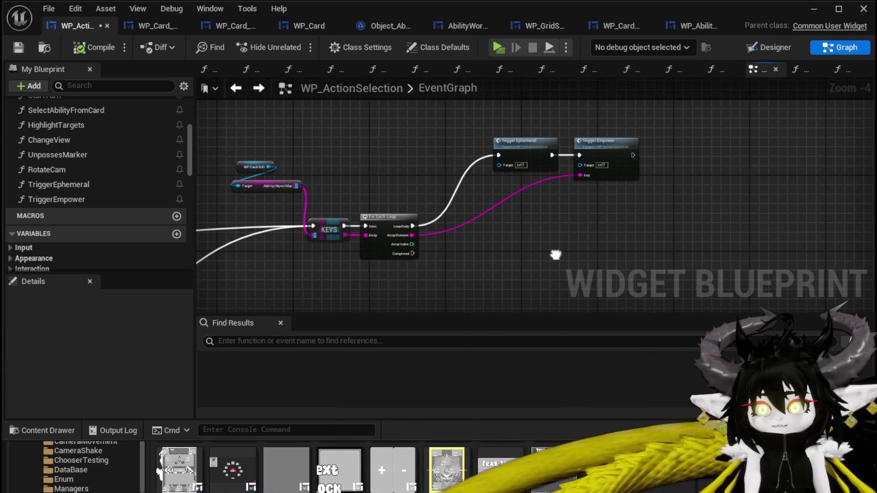
pyautogui.doubleClick(588, 176)
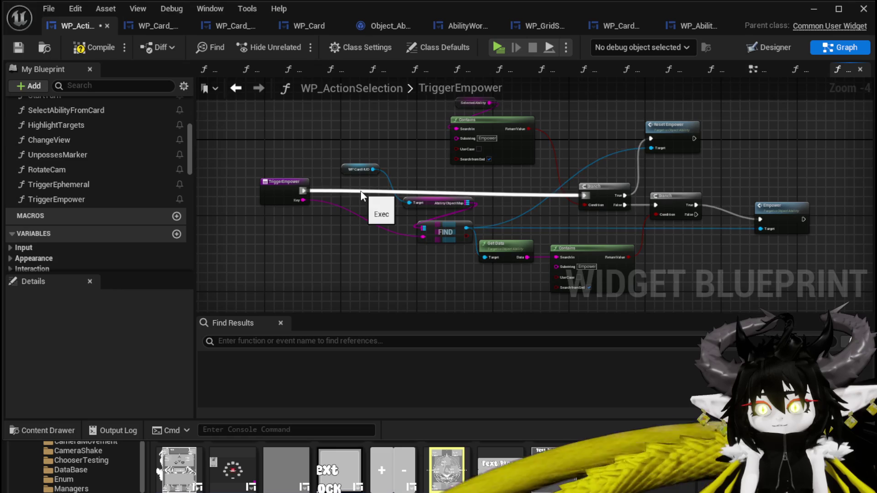
pyautogui.scroll(2, 360, 191)
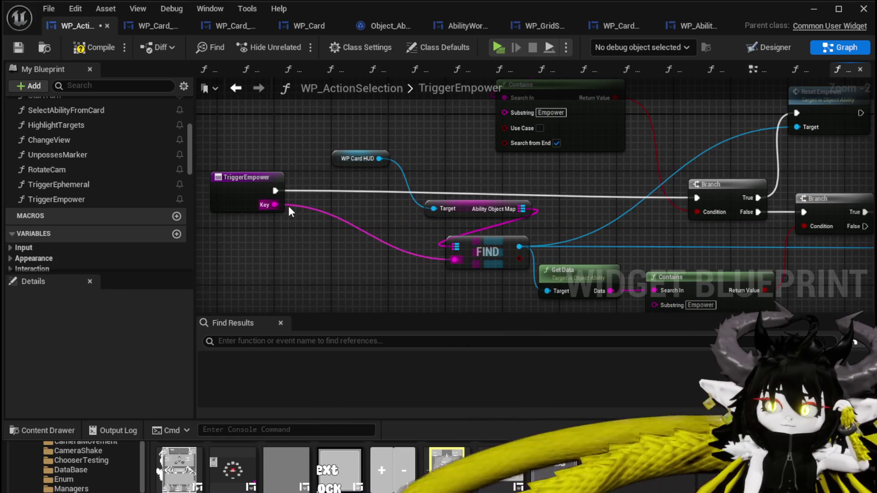
pyautogui.click(249, 198)
pyautogui.scroll(-5, 96, 335)
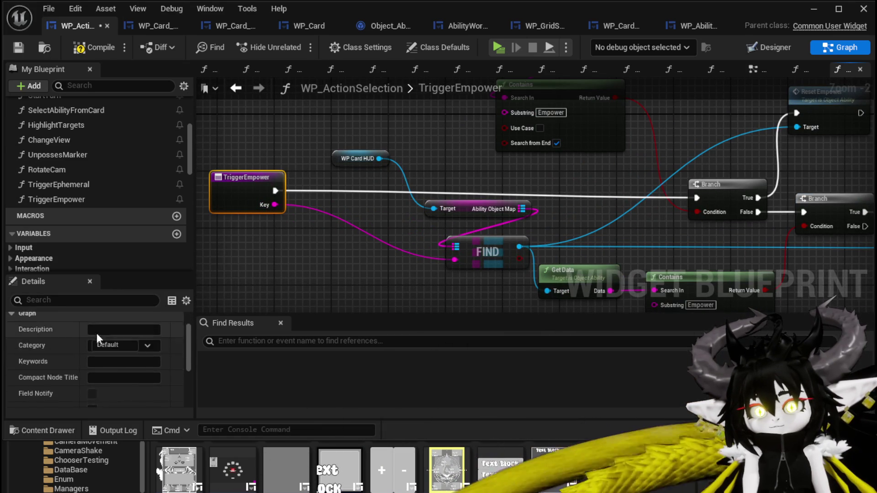
pyautogui.click(162, 367)
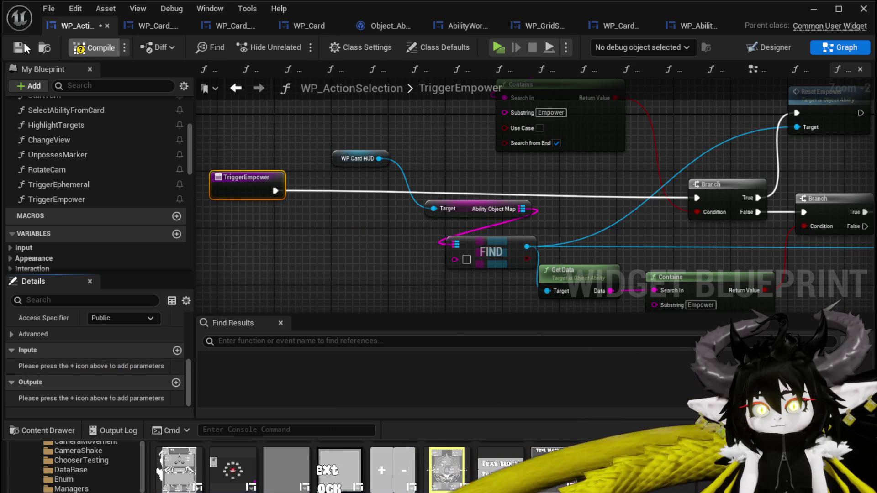
# Add a Keys node from the Ability Object Map and wire TriggerEmpower's execution into it
pyautogui.moveTo(398, 261)
pyautogui.mouseDown()
pyautogui.moveTo(354, 221)
pyautogui.moveTo(385, 247)
pyautogui.mouseUp()
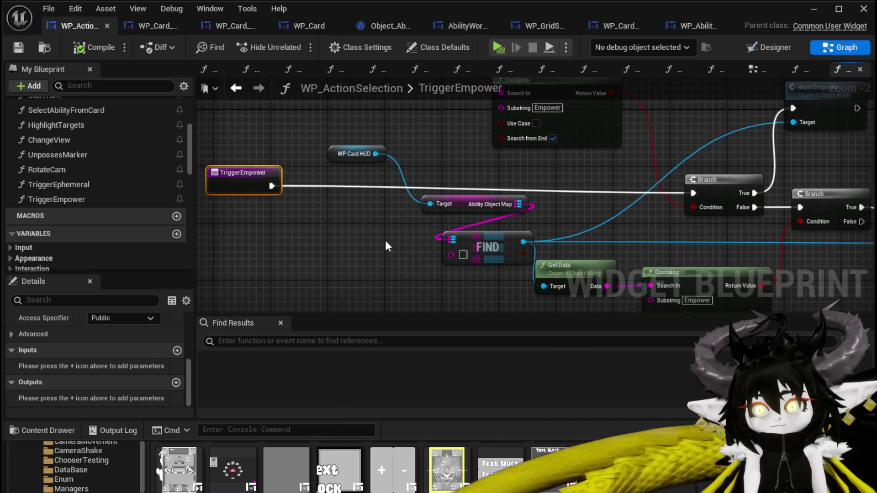
pyautogui.moveTo(529, 203)
pyautogui.mouseDown()
pyautogui.moveTo(561, 207)
pyautogui.moveTo(565, 219)
pyautogui.mouseUp()
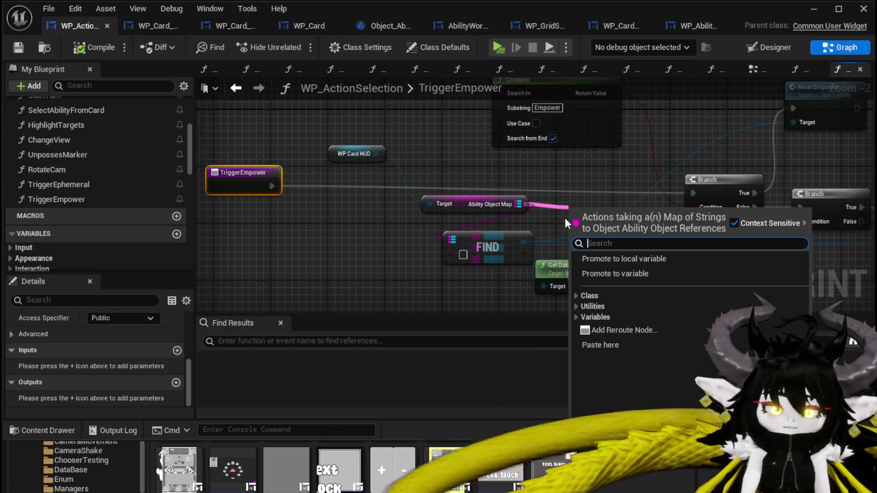
pyautogui.write('Keys')
pyautogui.press('Return')
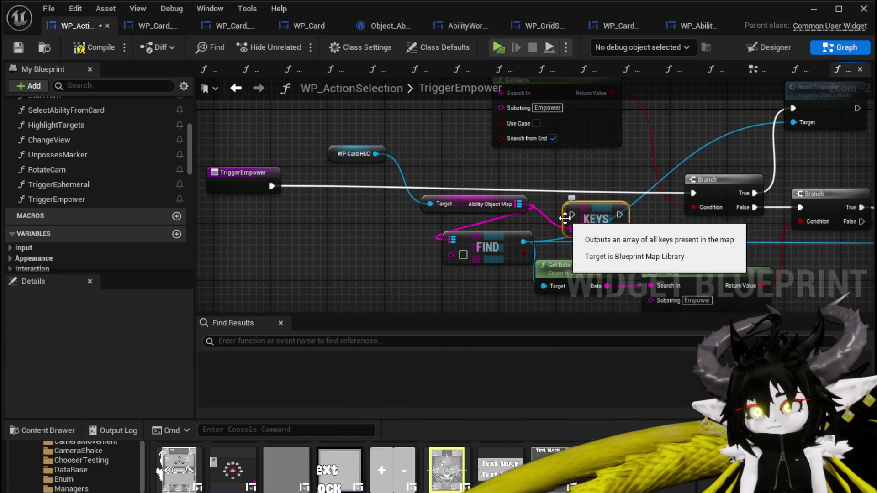
pyautogui.moveTo(598, 217)
pyautogui.mouseDown()
pyautogui.moveTo(332, 187)
pyautogui.moveTo(357, 190)
pyautogui.mouseUp()
pyautogui.moveTo(261, 186)
pyautogui.mouseDown()
pyautogui.moveTo(286, 197)
pyautogui.moveTo(322, 186)
pyautogui.mouseUp()
pyautogui.moveTo(466, 198)
pyautogui.mouseDown()
pyautogui.moveTo(291, 246)
pyautogui.moveTo(219, 137)
pyautogui.mouseUp()
pyautogui.moveTo(344, 153)
pyautogui.mouseDown()
pyautogui.moveTo(137, 106)
pyautogui.moveTo(413, 108)
pyautogui.mouseUp()
# Place the Branch between TriggerEmpower and Keys, with Branch False feeding Keys
pyautogui.click(351, 201)
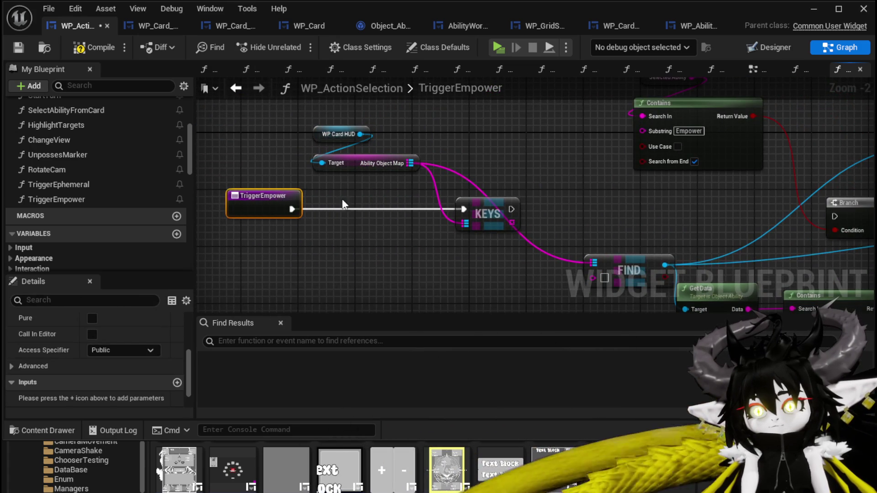
pyautogui.scroll(-1, 400, 193)
pyautogui.click(549, 200)
pyautogui.moveTo(549, 200); pyautogui.dragTo(485, 214)
pyautogui.moveTo(689, 215)
pyautogui.mouseDown()
pyautogui.moveTo(251, 207)
pyautogui.moveTo(354, 214)
pyautogui.mouseUp()
pyautogui.moveTo(270, 225)
pyautogui.mouseDown()
pyautogui.moveTo(427, 221)
pyautogui.moveTo(438, 173)
pyautogui.mouseUp()
pyautogui.moveTo(371, 238)
pyautogui.mouseDown()
pyautogui.moveTo(425, 226)
pyautogui.moveTo(452, 237)
pyautogui.mouseUp()
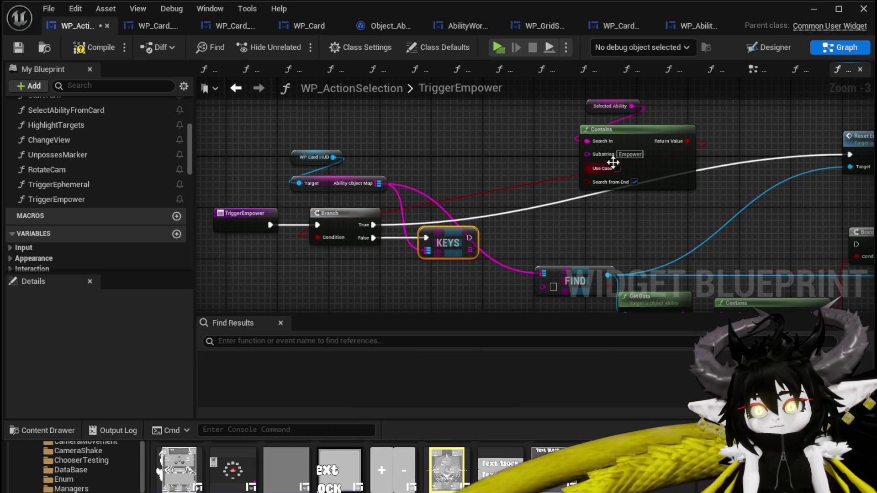
# Rearrange Reset Empower, Selected Ability and Contains, placing FIND between Branch and Reset Empower
pyautogui.moveTo(810, 187)
pyautogui.mouseDown()
pyautogui.moveTo(480, 193)
pyautogui.moveTo(418, 186)
pyautogui.mouseUp()
pyautogui.moveTo(505, 144)
pyautogui.mouseDown()
pyautogui.moveTo(587, 190)
pyautogui.moveTo(313, 121)
pyautogui.moveTo(414, 147)
pyautogui.moveTo(247, 188)
pyautogui.mouseUp()
pyautogui.click(438, 114)
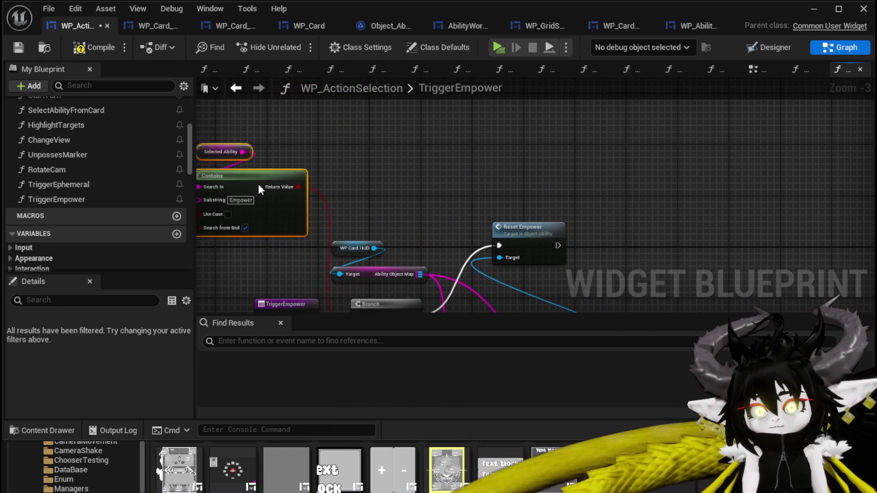
pyautogui.moveTo(384, 201)
pyautogui.mouseDown()
pyautogui.moveTo(374, 164)
pyautogui.moveTo(397, 137)
pyautogui.moveTo(430, 139)
pyautogui.moveTo(361, 123)
pyautogui.mouseUp()
pyautogui.moveTo(528, 271); pyautogui.dragTo(360, 138)
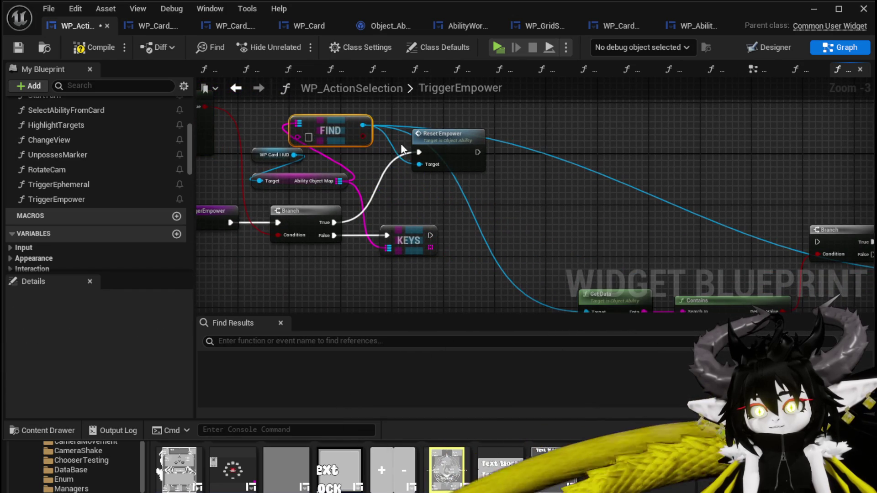
pyautogui.moveTo(466, 149); pyautogui.dragTo(542, 149)
pyautogui.moveTo(357, 125)
pyautogui.mouseDown()
pyautogui.moveTo(433, 187)
pyautogui.moveTo(452, 183)
pyautogui.moveTo(499, 200)
pyautogui.mouseUp()
pyautogui.moveTo(297, 123); pyautogui.dragTo(386, 125)
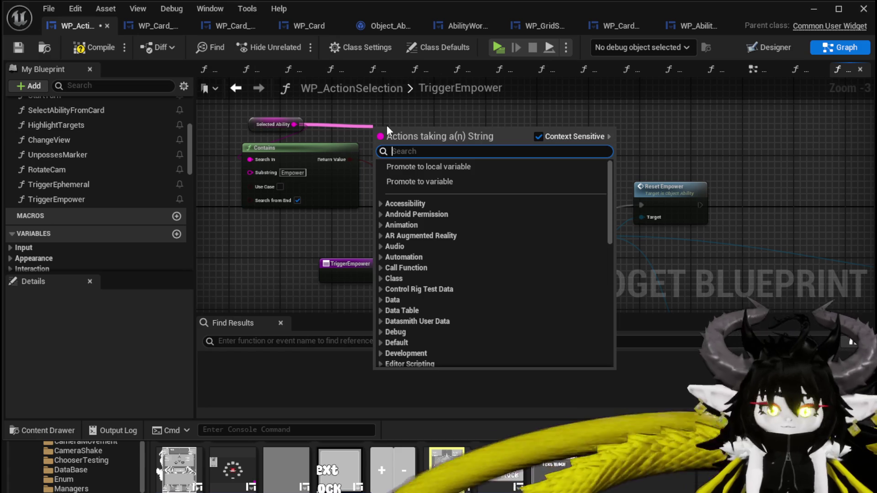
# Parse Selected Ability into an array with ';' delimiter, add a GET, and disable Cull Empty Strings
pyautogui.write('Parse')
pyautogui.press('Return')
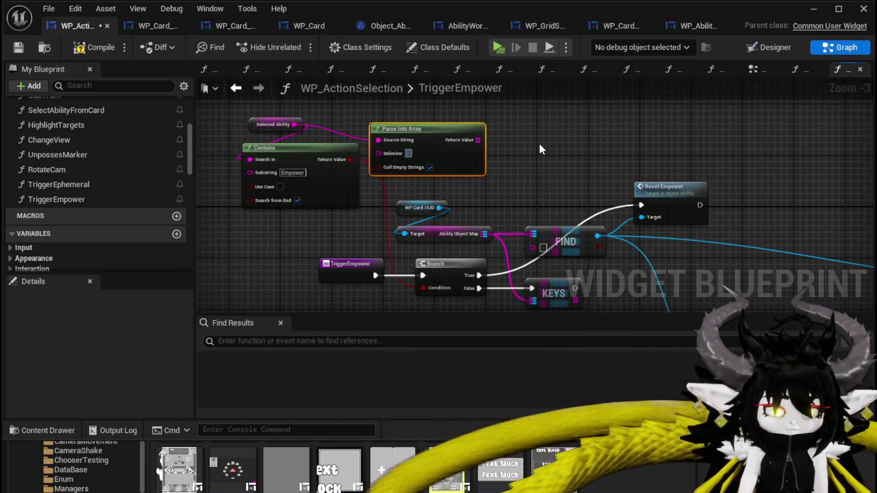
pyautogui.write(';')
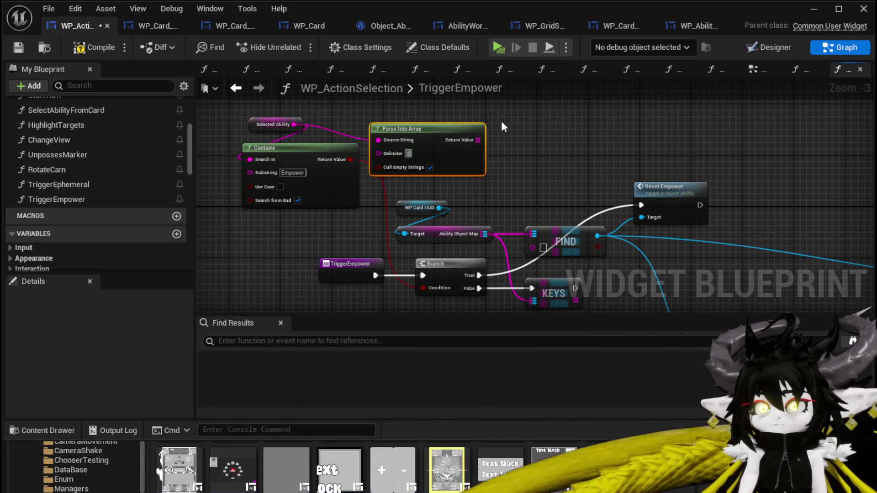
pyautogui.moveTo(478, 140); pyautogui.dragTo(513, 147)
pyautogui.write('get')
pyautogui.click(555, 234)
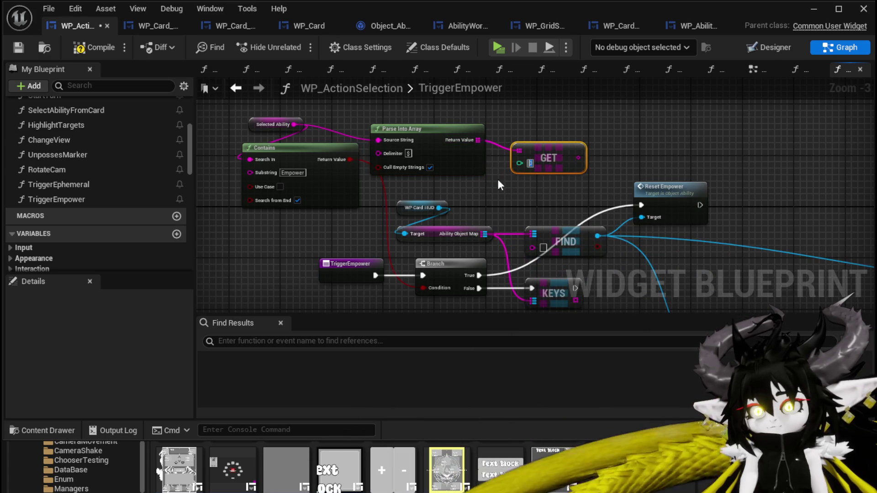
pyautogui.click(430, 167)
# Connect the GET output to FIND's key input, tidy Parse Into Array and GET, and save
pyautogui.moveTo(434, 168); pyautogui.dragTo(452, 169)
pyautogui.moveTo(579, 157)
pyautogui.mouseDown()
pyautogui.moveTo(524, 256)
pyautogui.moveTo(532, 247)
pyautogui.mouseUp()
pyautogui.moveTo(671, 188); pyautogui.dragTo(644, 177)
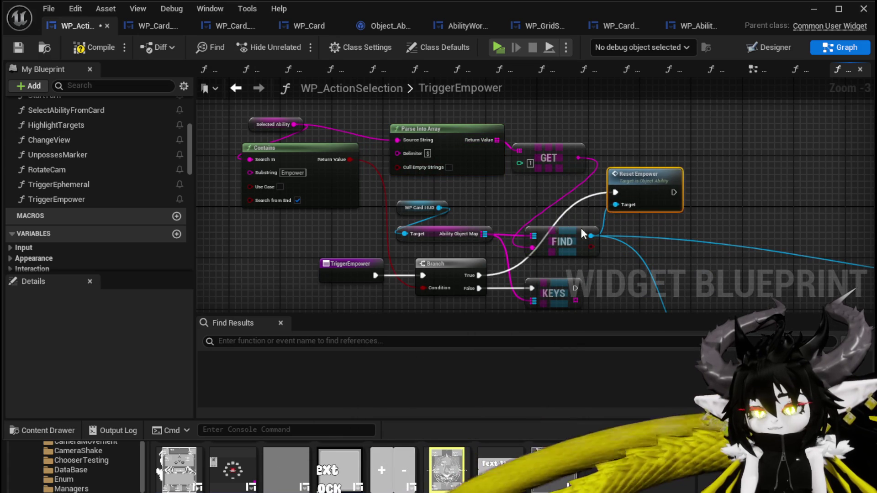
pyautogui.moveTo(494, 144); pyautogui.dragTo(501, 125)
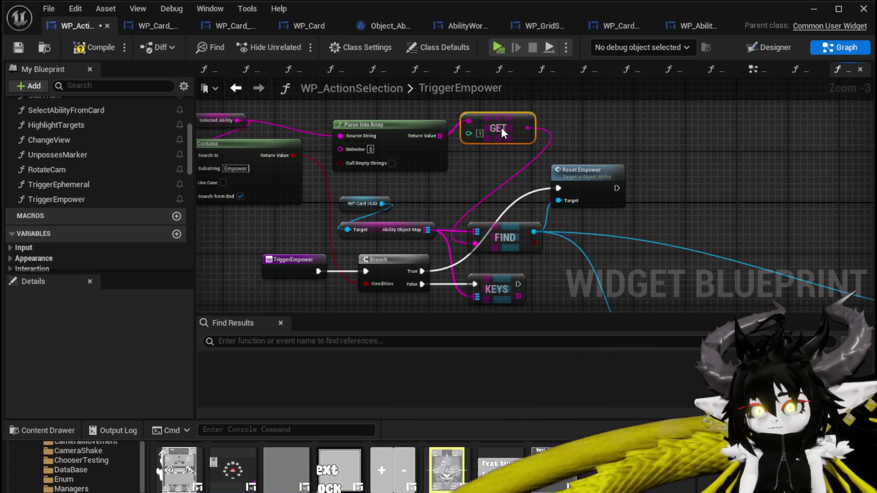
pyautogui.moveTo(414, 127)
pyautogui.mouseDown()
pyautogui.moveTo(381, 115)
pyautogui.moveTo(411, 116)
pyautogui.mouseUp()
pyautogui.moveTo(499, 132); pyautogui.dragTo(493, 125)
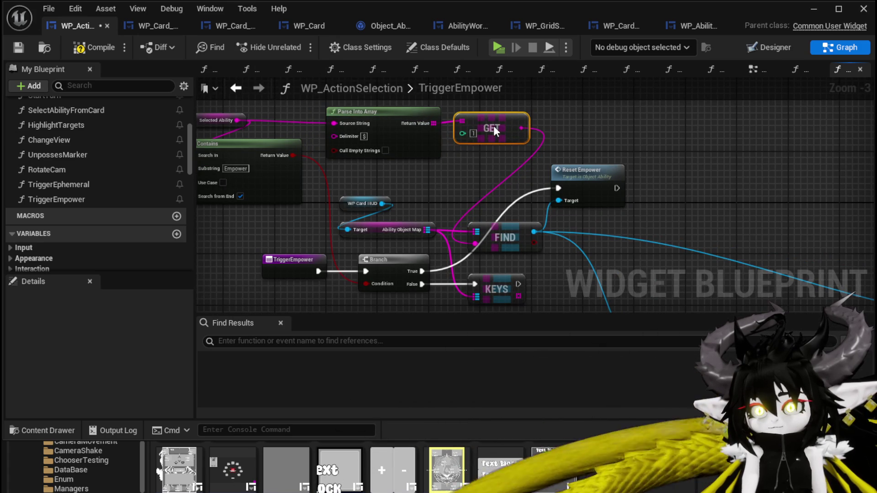
pyautogui.click(12, 47)
# Add a For Each Loop over the KEYS array and move Get Data above it
pyautogui.moveTo(280, 225)
pyautogui.mouseDown()
pyautogui.moveTo(311, 207)
pyautogui.moveTo(326, 147)
pyautogui.moveTo(292, 150)
pyautogui.moveTo(323, 163)
pyautogui.mouseUp()
pyautogui.moveTo(480, 278)
pyautogui.mouseDown()
pyautogui.moveTo(442, 248)
pyautogui.moveTo(478, 236)
pyautogui.mouseUp()
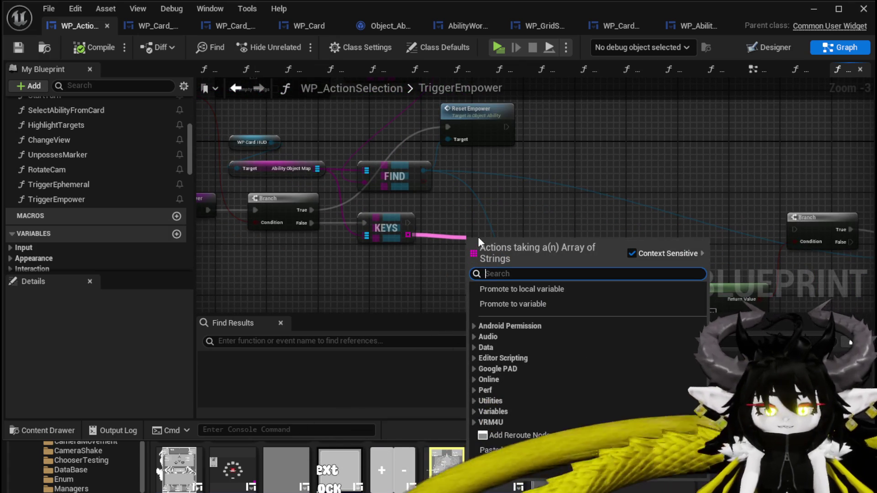
pyautogui.write('Loop')
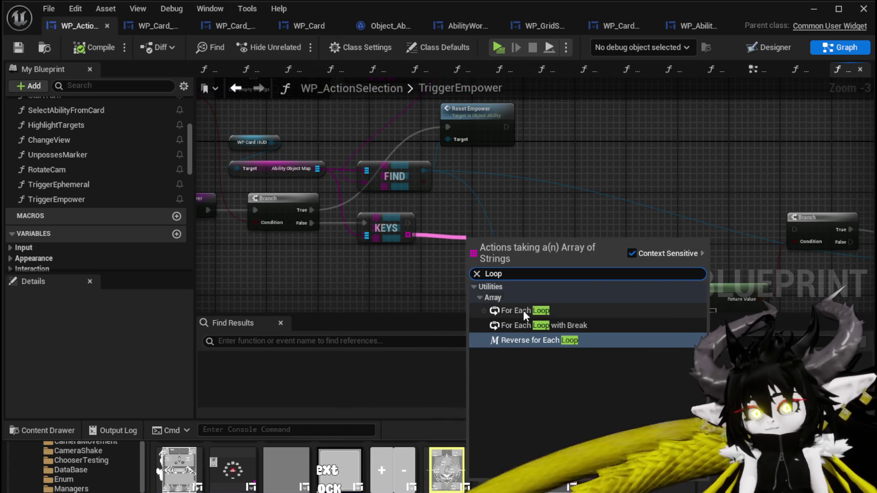
pyautogui.click(525, 308)
pyautogui.moveTo(506, 267); pyautogui.dragTo(469, 215)
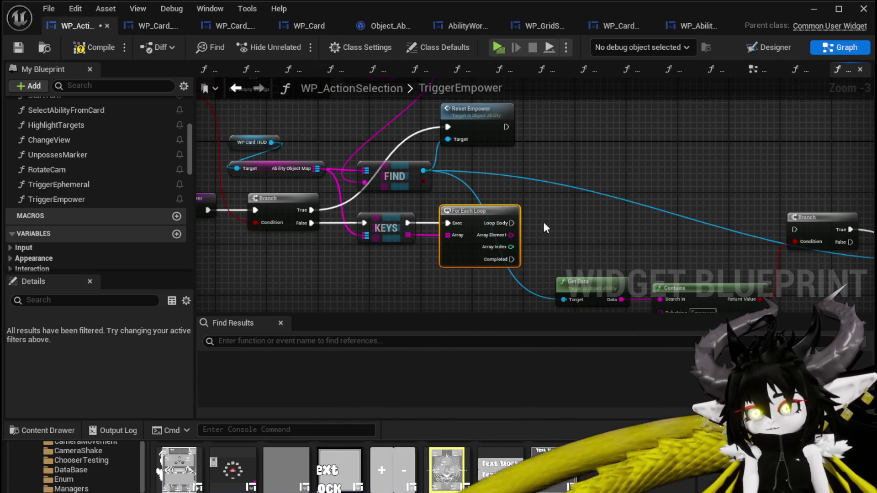
pyautogui.moveTo(544, 217); pyautogui.dragTo(563, 228)
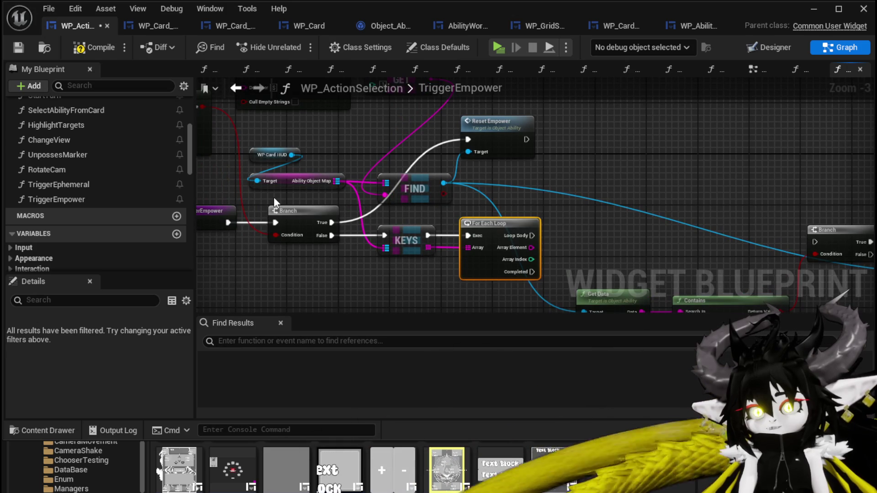
pyautogui.moveTo(327, 207); pyautogui.dragTo(158, 132)
pyautogui.moveTo(450, 223); pyautogui.dragTo(454, 184)
pyautogui.moveTo(240, 142)
pyautogui.mouseDown()
pyautogui.moveTo(322, 188)
pyautogui.moveTo(371, 199)
pyautogui.mouseUp()
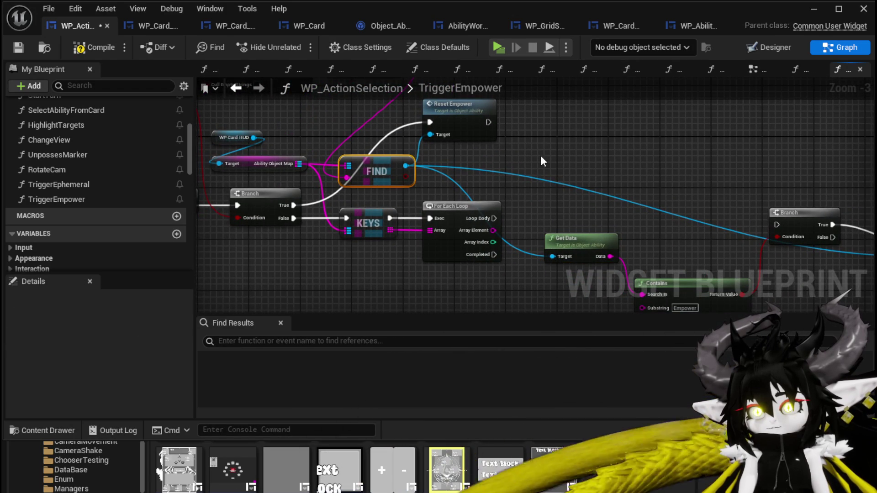
# Copy FIND fed by Array Element, wire copied WP Card HUD map getters into it, and add Get Data
pyautogui.hotkey('ctrl', 'c')
pyautogui.hotkey('ctrl', 'v')
pyautogui.moveTo(493, 230)
pyautogui.mouseDown()
pyautogui.moveTo(555, 181)
pyautogui.moveTo(546, 182)
pyautogui.mouseUp()
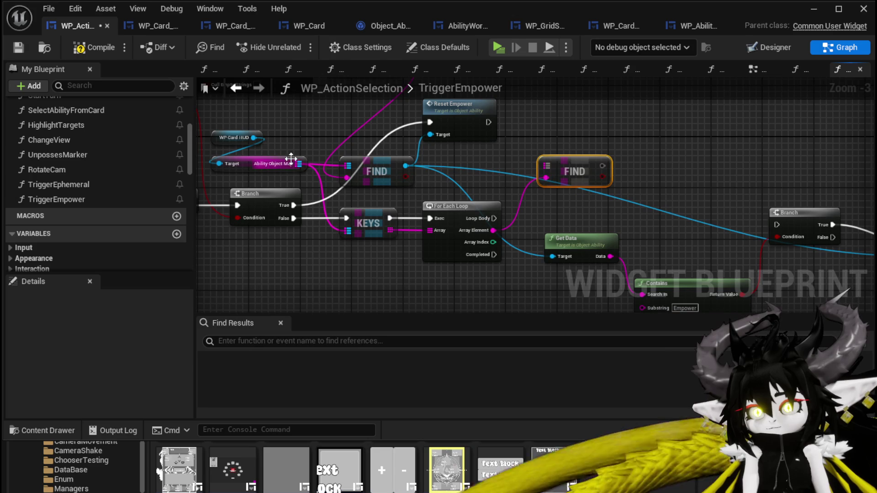
pyautogui.moveTo(347, 164); pyautogui.dragTo(486, 168)
pyautogui.moveTo(314, 169)
pyautogui.mouseDown()
pyautogui.moveTo(384, 218)
pyautogui.moveTo(452, 211)
pyautogui.moveTo(451, 179)
pyautogui.mouseUp()
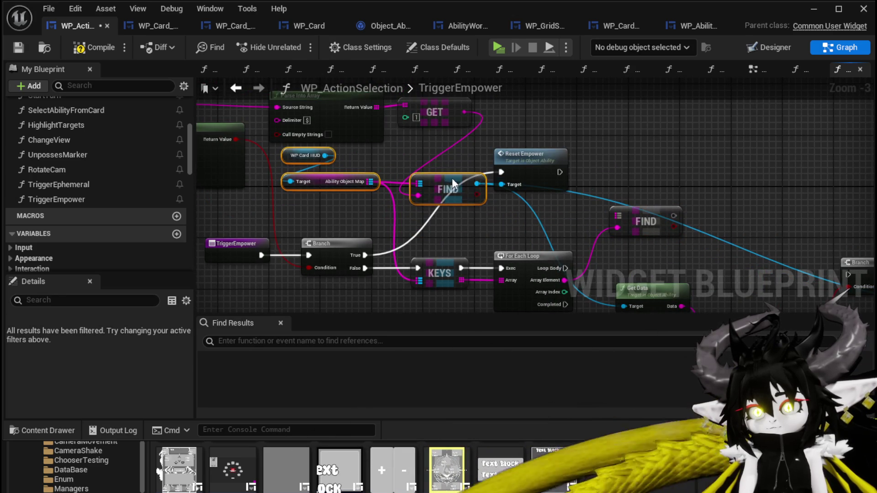
pyautogui.moveTo(308, 206); pyautogui.dragTo(343, 156)
pyautogui.hotkey('ctrl', 'c')
pyautogui.hotkey('ctrl', 'v')
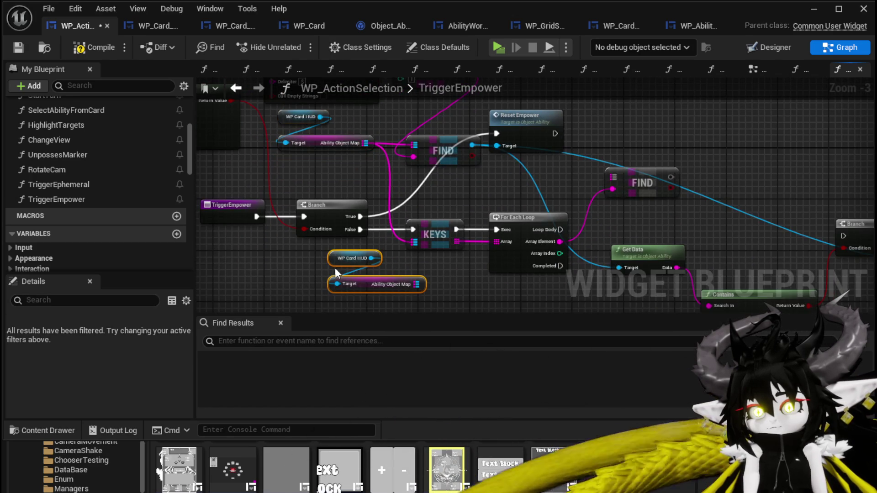
pyautogui.moveTo(416, 283)
pyautogui.mouseDown()
pyautogui.moveTo(408, 251)
pyautogui.moveTo(416, 242)
pyautogui.moveTo(553, 208)
pyautogui.moveTo(632, 174)
pyautogui.moveTo(615, 178)
pyautogui.moveTo(607, 197)
pyautogui.mouseUp()
pyautogui.click(614, 223)
pyautogui.moveTo(590, 167); pyautogui.dragTo(622, 176)
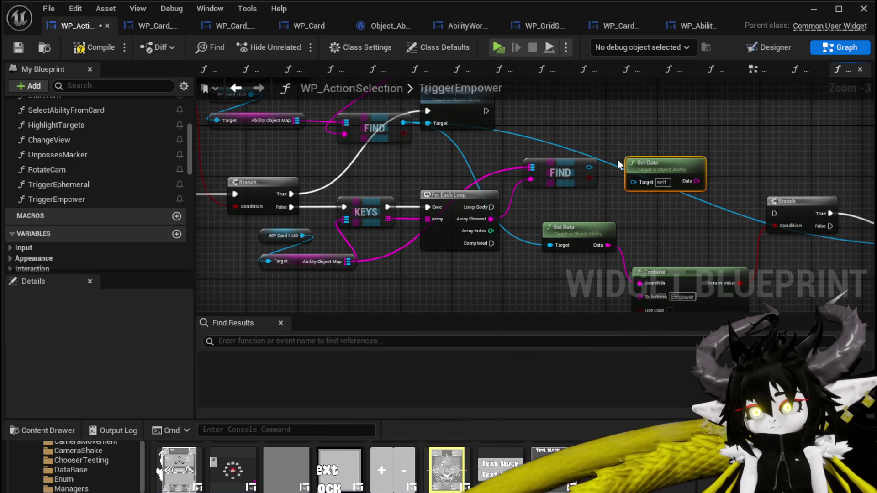
pyautogui.click(671, 183)
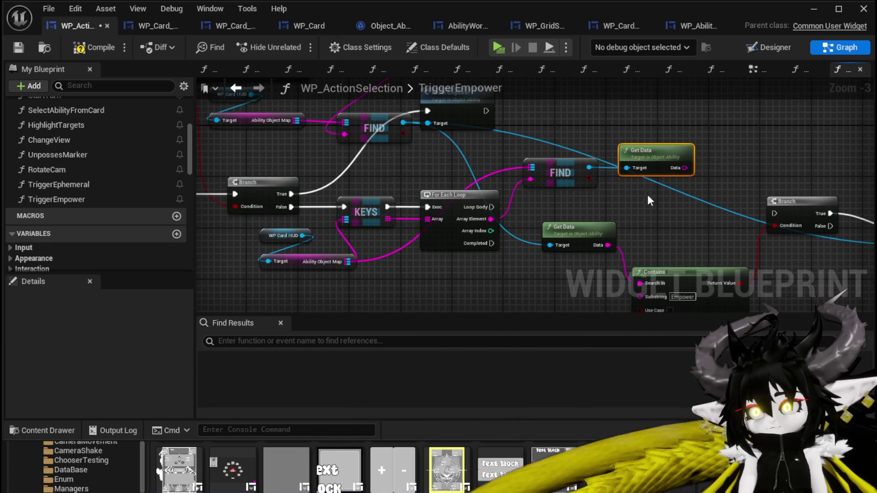
# Delete the extra Get Data and line up Contains, Branch and Empower after the new Get Data
pyautogui.moveTo(538, 144)
pyautogui.mouseDown()
pyautogui.moveTo(550, 162)
pyautogui.moveTo(489, 234)
pyautogui.moveTo(497, 218)
pyautogui.moveTo(493, 254)
pyautogui.mouseUp()
pyautogui.moveTo(496, 258); pyautogui.dragTo(562, 224)
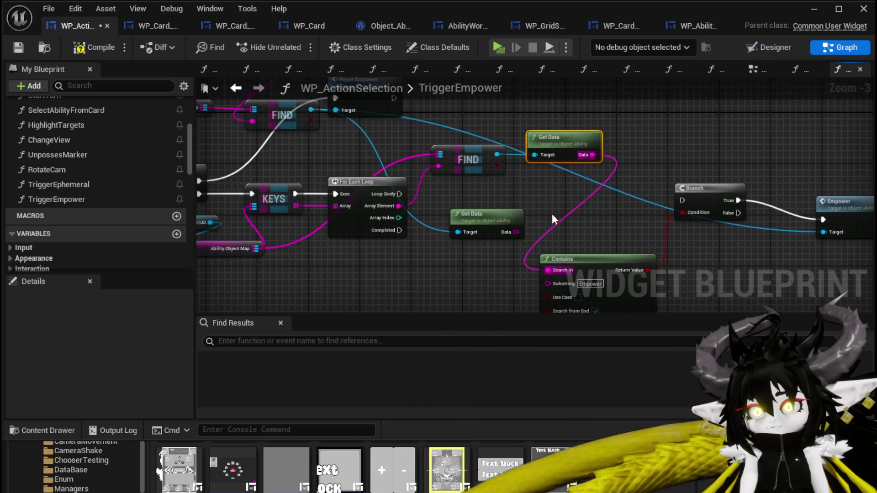
pyautogui.press('Delete')
pyautogui.click(558, 137)
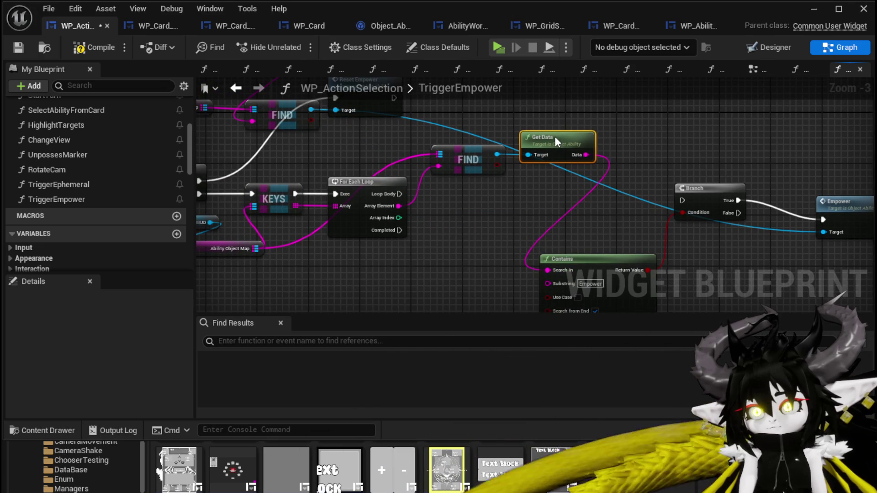
pyautogui.moveTo(596, 258)
pyautogui.mouseDown()
pyautogui.moveTo(595, 183)
pyautogui.moveTo(578, 182)
pyautogui.mouseUp()
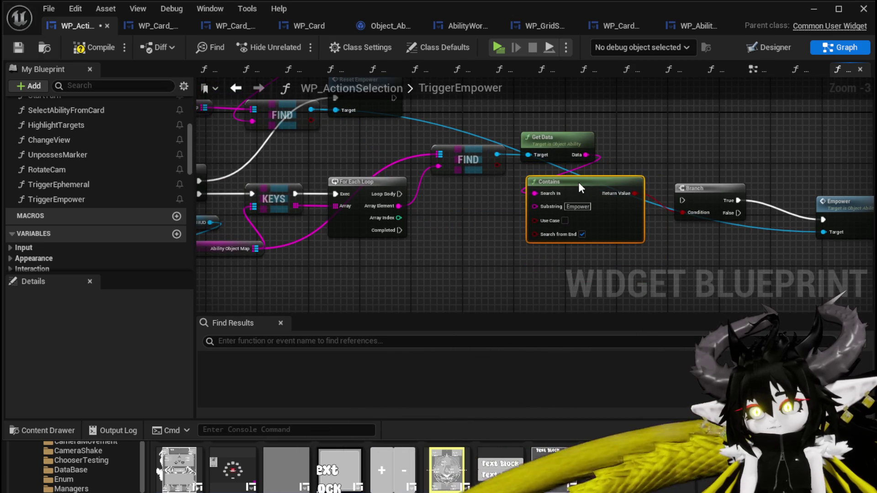
pyautogui.moveTo(702, 187); pyautogui.dragTo(688, 166)
pyautogui.moveTo(791, 186); pyautogui.dragTo(660, 190)
pyautogui.moveTo(738, 212)
pyautogui.mouseDown()
pyautogui.moveTo(659, 173)
pyautogui.moveTo(701, 174)
pyautogui.mouseUp()
pyautogui.moveTo(345, 235); pyautogui.dragTo(531, 230)
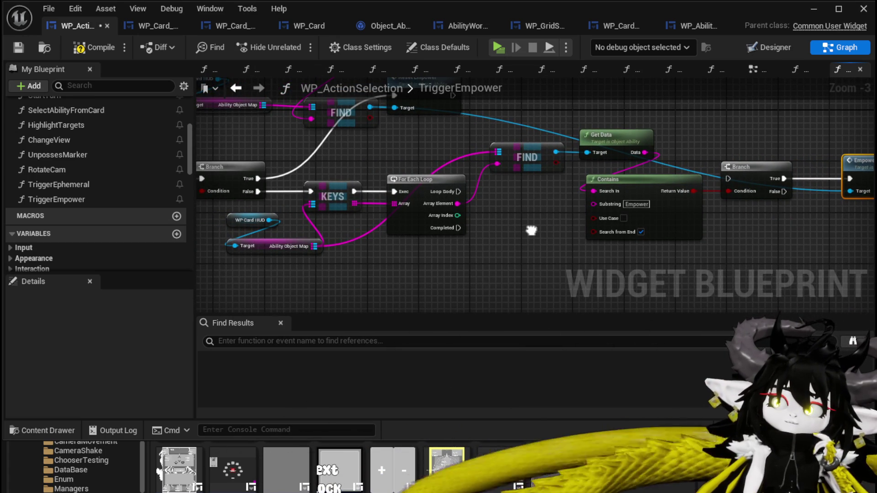
pyautogui.moveTo(531, 231)
pyautogui.mouseDown()
pyautogui.moveTo(472, 231)
pyautogui.moveTo(535, 273)
pyautogui.moveTo(662, 297)
pyautogui.moveTo(578, 280)
pyautogui.moveTo(648, 245)
pyautogui.mouseUp()
# Disconnect the old wire into Empower's Target input
pyautogui.keyDown('alt'); pyautogui.click(764, 204); pyautogui.keyUp('alt')
pyautogui.moveTo(380, 261)
pyautogui.mouseDown()
pyautogui.moveTo(489, 276)
pyautogui.moveTo(385, 252)
pyautogui.mouseUp()
pyautogui.moveTo(693, 250); pyautogui.dragTo(759, 207)
pyautogui.rightClick(415, 226)
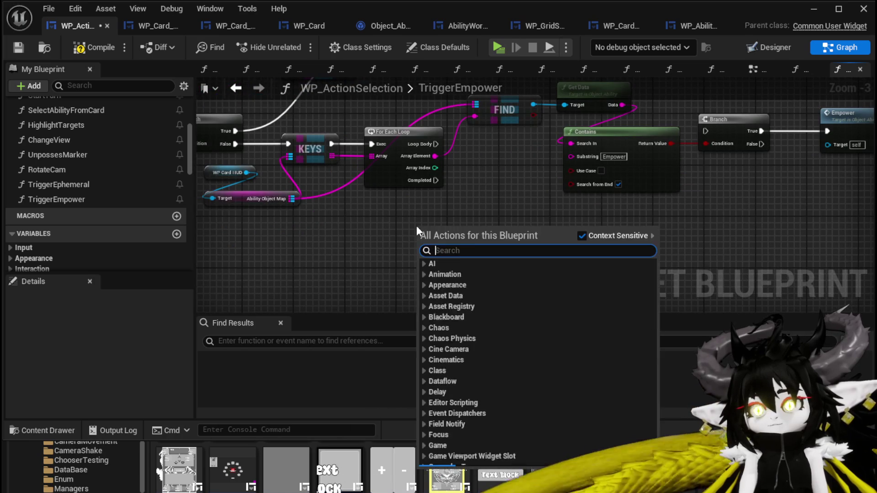
# Add a Random Integer in Range node to the TriggerEmpower graph
pyautogui.write('get')
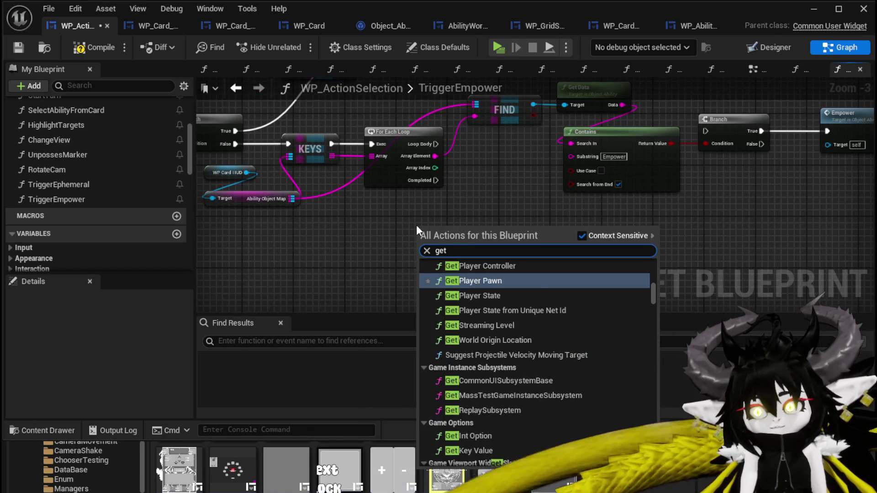
pyautogui.write(' random in')
pyautogui.press('BackSpace')
pyautogui.press('BackSpace')
pyautogui.press('BackSpace')
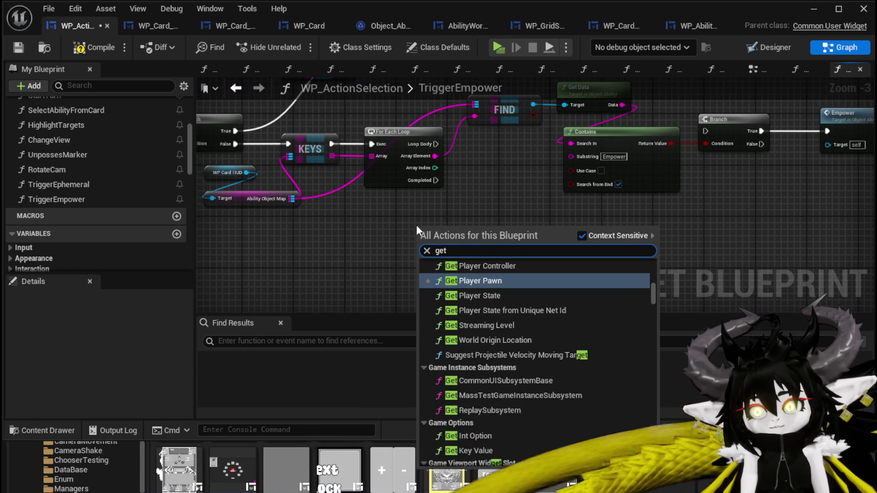
pyautogui.press('BackSpace')
pyautogui.press('BackSpace')
pyautogui.press('BackSpace')
pyautogui.write('random int')
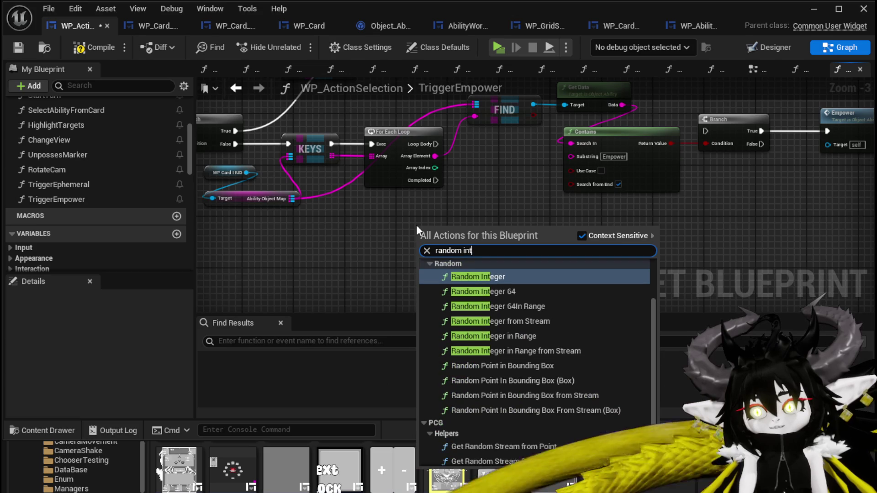
pyautogui.click(511, 335)
pyautogui.moveTo(453, 231); pyautogui.dragTo(447, 251)
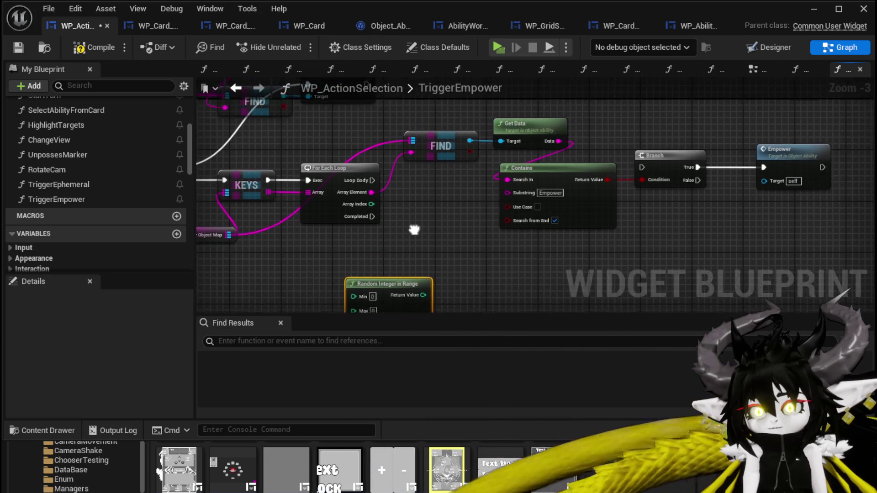
# Promote Array Element to a local variable named TempArray and delete its SET node
pyautogui.rightClick(368, 194)
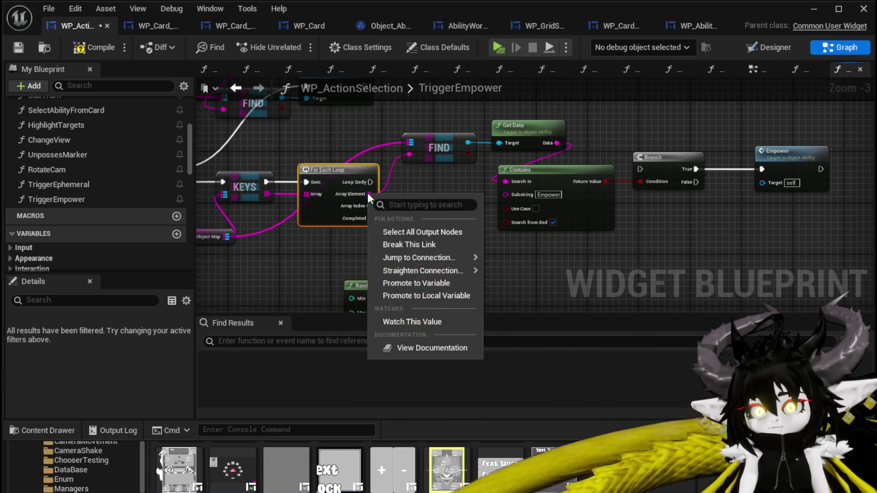
pyautogui.click(412, 295)
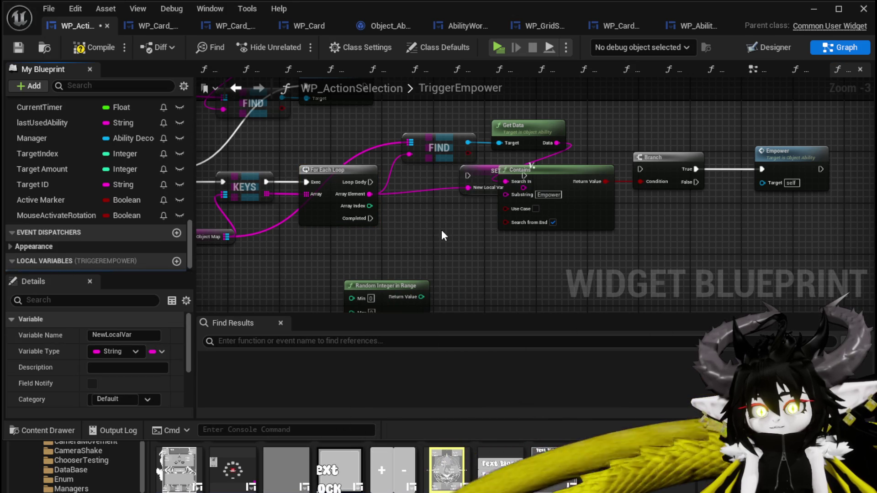
pyautogui.write('Temp')
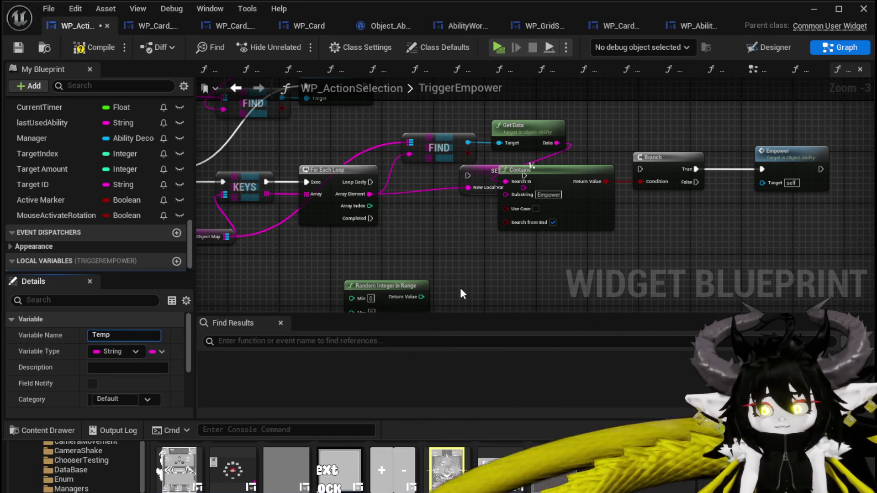
pyautogui.write('Array')
pyautogui.press('Return')
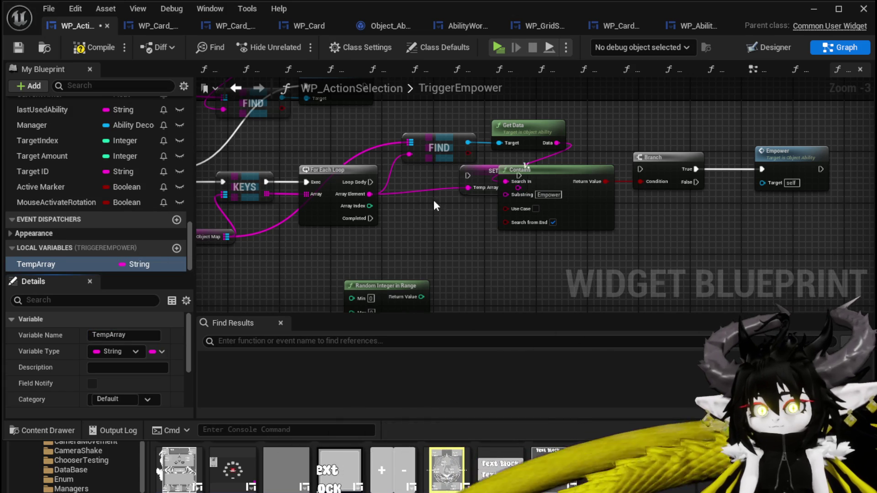
pyautogui.moveTo(484, 176); pyautogui.dragTo(427, 191)
pyautogui.press('Delete')
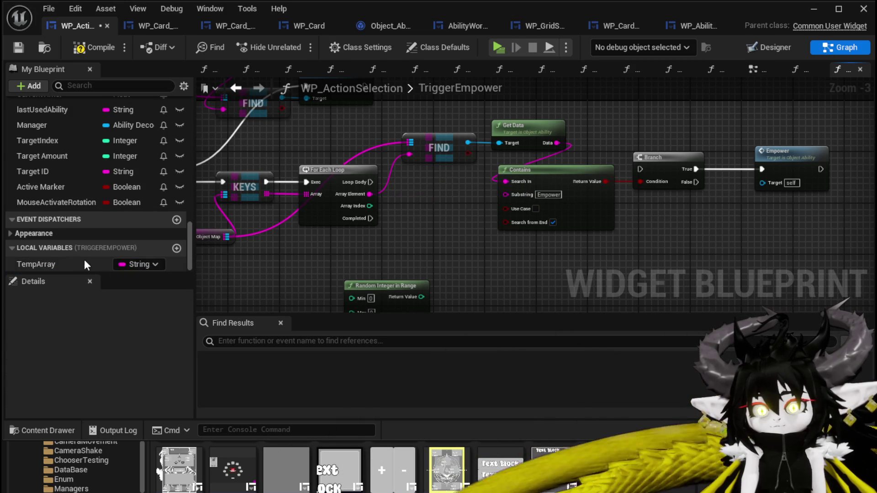
# Make TempArray a String array and place its getter beside Get Data
pyautogui.click(128, 264)
pyautogui.click(60, 263)
pyautogui.click(161, 351)
pyautogui.click(152, 386)
pyautogui.moveTo(57, 261); pyautogui.dragTo(395, 175)
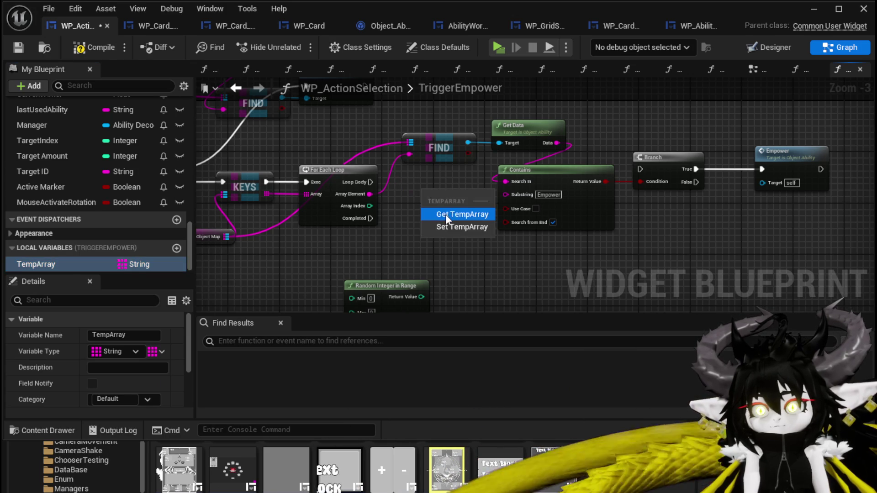
pyautogui.click(445, 214)
pyautogui.moveTo(439, 194); pyautogui.dragTo(500, 114)
pyautogui.moveTo(536, 227); pyautogui.dragTo(409, 256)
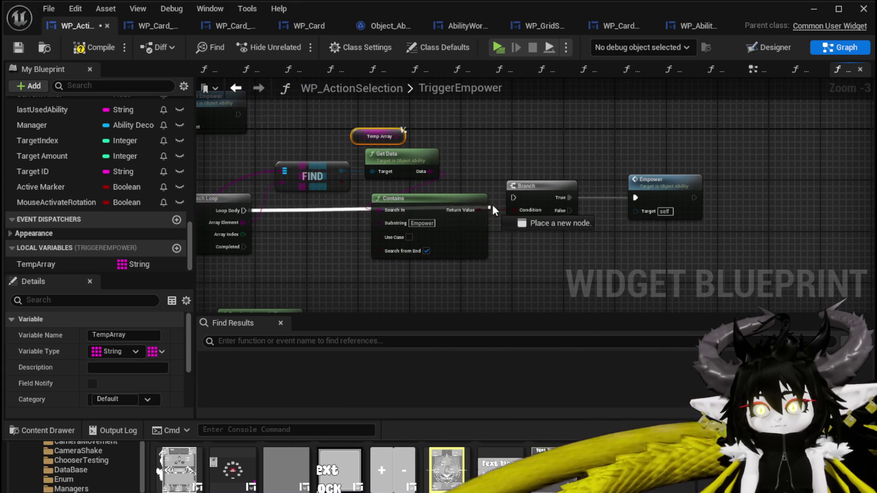
# Add an array ADD node on Temp Array fed by the loop's Array Element, then compile and save
pyautogui.moveTo(434, 298)
pyautogui.mouseDown()
pyautogui.moveTo(545, 192)
pyautogui.moveTo(532, 205)
pyautogui.mouseUp()
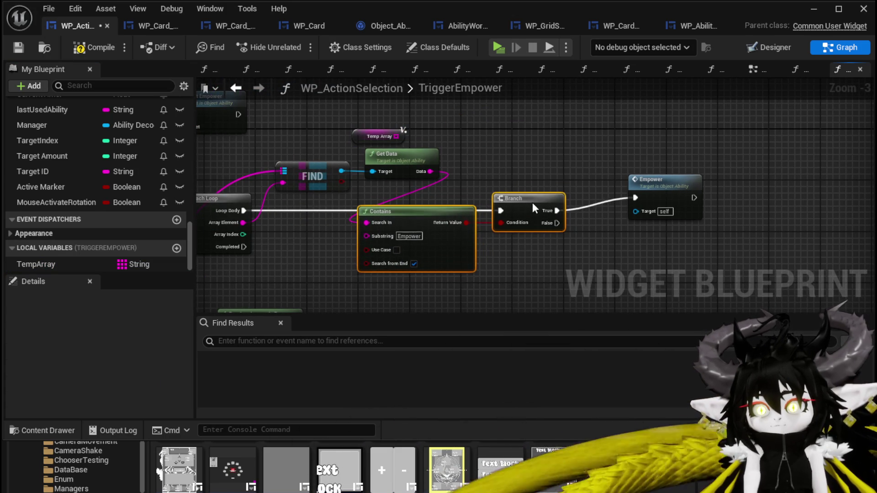
pyautogui.moveTo(682, 183)
pyautogui.mouseDown()
pyautogui.moveTo(719, 215)
pyautogui.moveTo(564, 278)
pyautogui.moveTo(629, 187)
pyautogui.moveTo(511, 260)
pyautogui.moveTo(424, 346)
pyautogui.mouseUp()
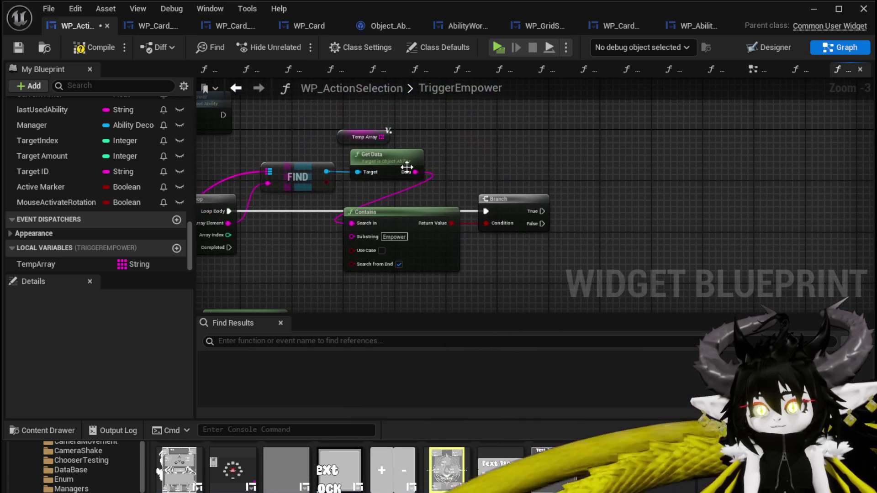
pyautogui.moveTo(382, 137); pyautogui.dragTo(558, 141)
pyautogui.write('add')
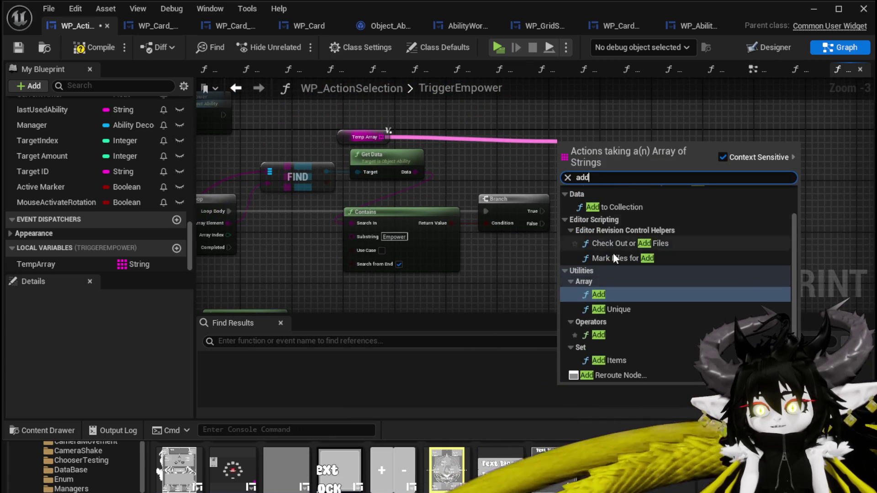
pyautogui.click(606, 295)
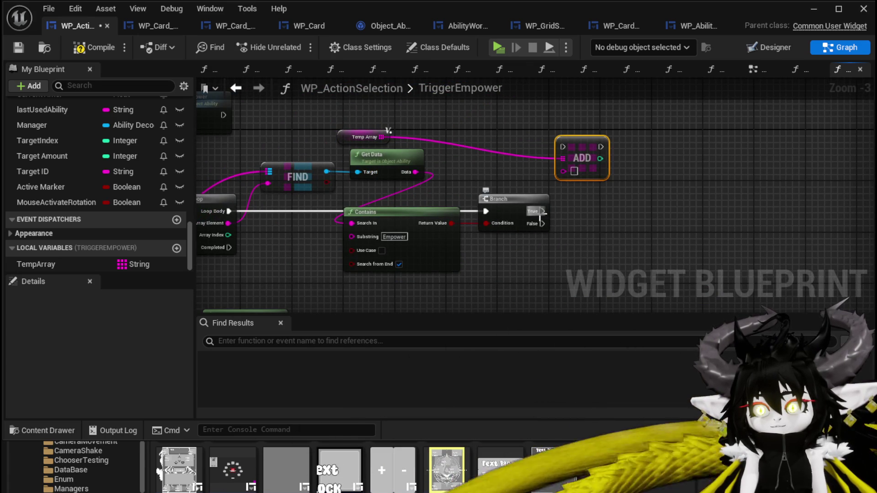
pyautogui.moveTo(442, 168); pyautogui.dragTo(518, 172)
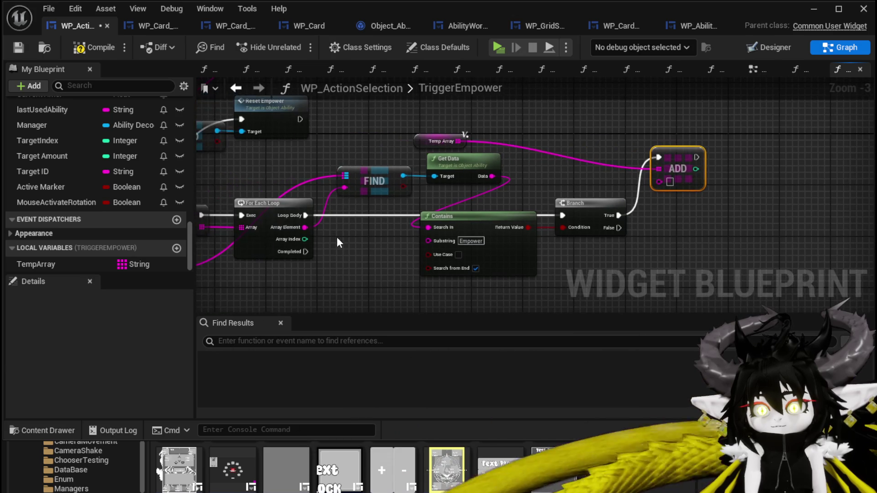
pyautogui.moveTo(306, 227)
pyautogui.mouseDown()
pyautogui.moveTo(817, 167)
pyautogui.moveTo(688, 165)
pyautogui.mouseUp()
pyautogui.moveTo(493, 116); pyautogui.dragTo(536, 113)
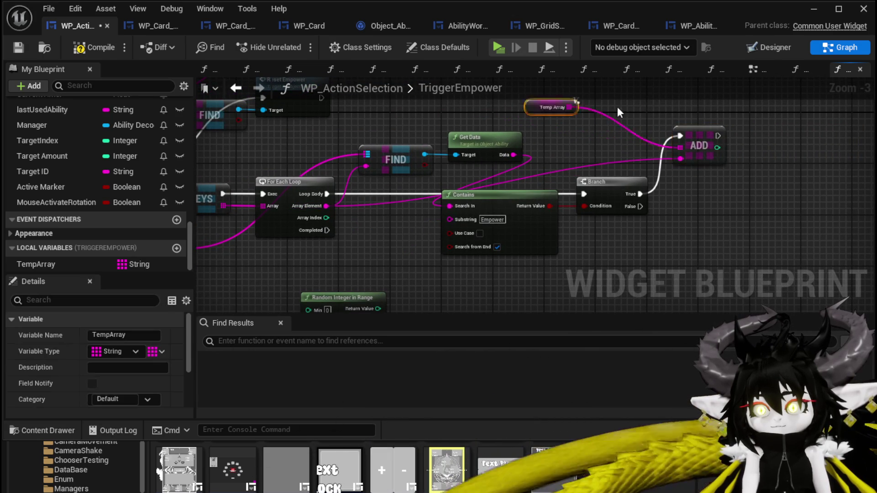
pyautogui.click(18, 49)
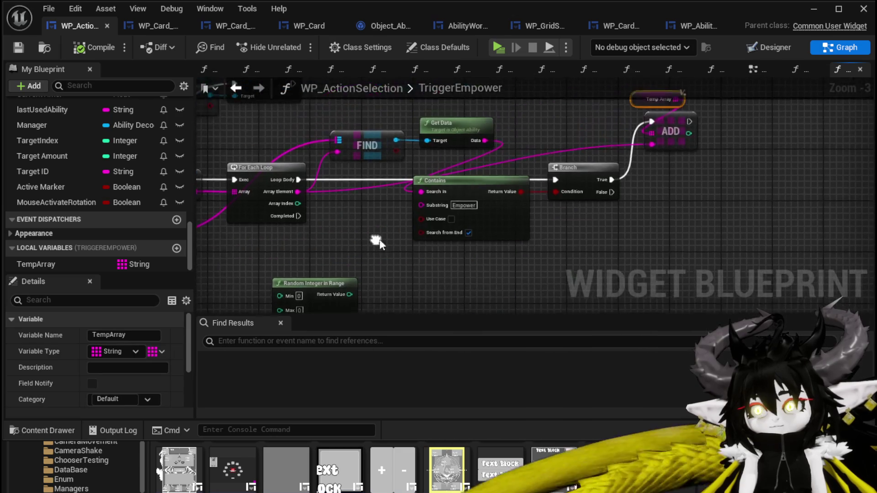
# Paste a second Temp Array getter near Random Integer in Range and Empower
pyautogui.moveTo(585, 124); pyautogui.dragTo(621, 138)
pyautogui.moveTo(537, 184); pyautogui.dragTo(250, 268)
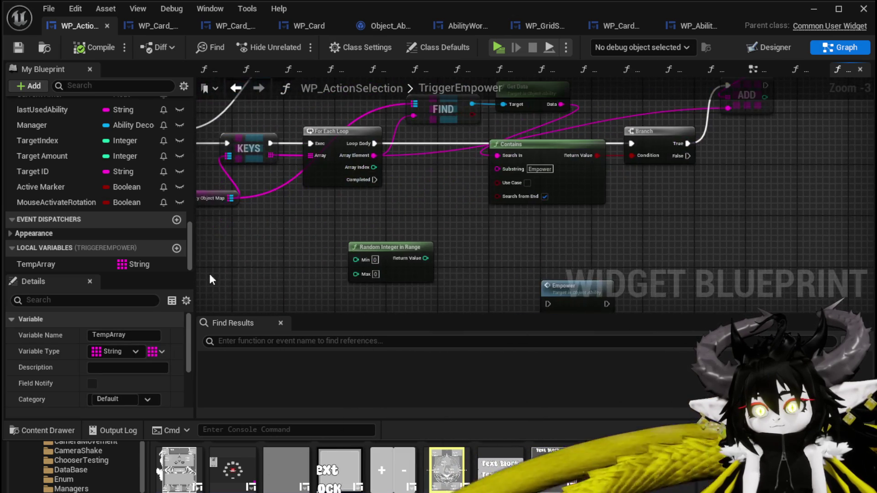
pyautogui.click(298, 229)
pyautogui.hotkey('ctrl', 'v')
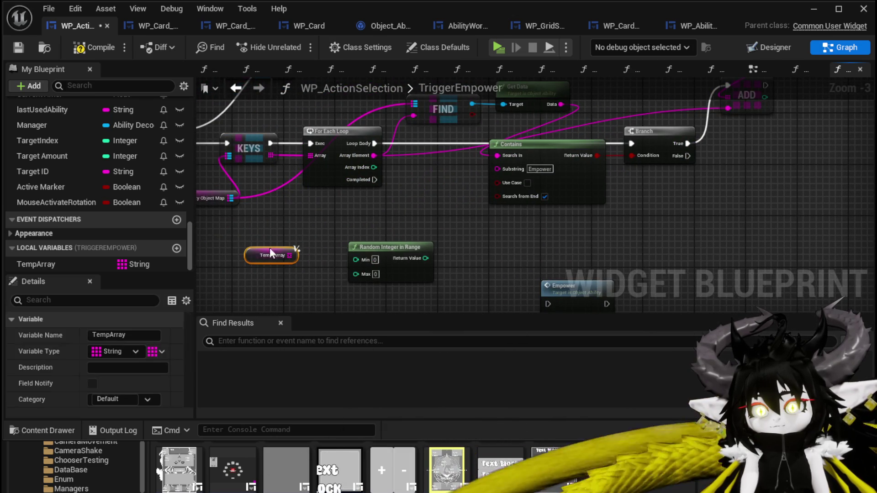
# Add a GET node on Temp Array indexed by Random Integer in Range's Return Value
pyautogui.moveTo(288, 261)
pyautogui.mouseDown()
pyautogui.moveTo(306, 226)
pyautogui.moveTo(351, 195)
pyautogui.moveTo(481, 190)
pyautogui.mouseUp()
pyautogui.write('get')
pyautogui.click(425, 271)
pyautogui.moveTo(443, 224); pyautogui.dragTo(457, 202)
pyautogui.moveTo(395, 217); pyautogui.dragTo(350, 263)
pyautogui.moveTo(469, 200)
pyautogui.mouseDown()
pyautogui.moveTo(415, 220)
pyautogui.moveTo(448, 231)
pyautogui.moveTo(295, 264)
pyautogui.mouseUp()
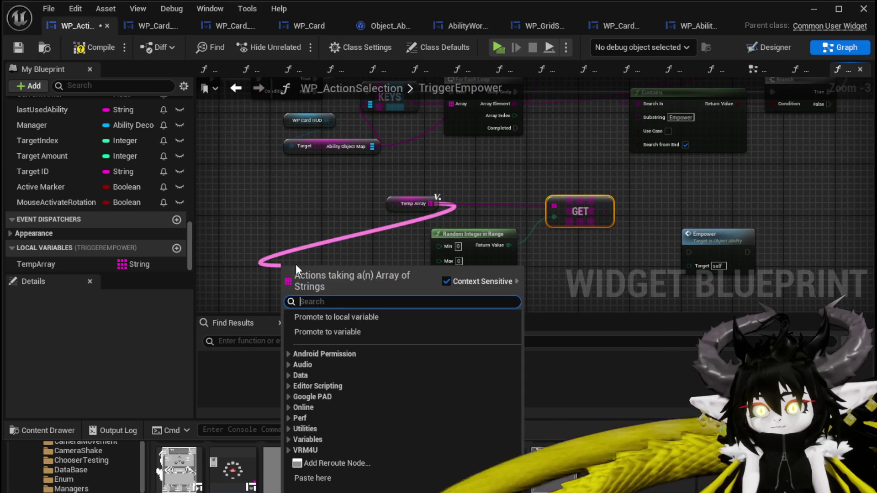
# Feed Temp Array LENGTH minus 1 into Random Integer in Range's Max
pyautogui.write('length')
pyautogui.press('Return')
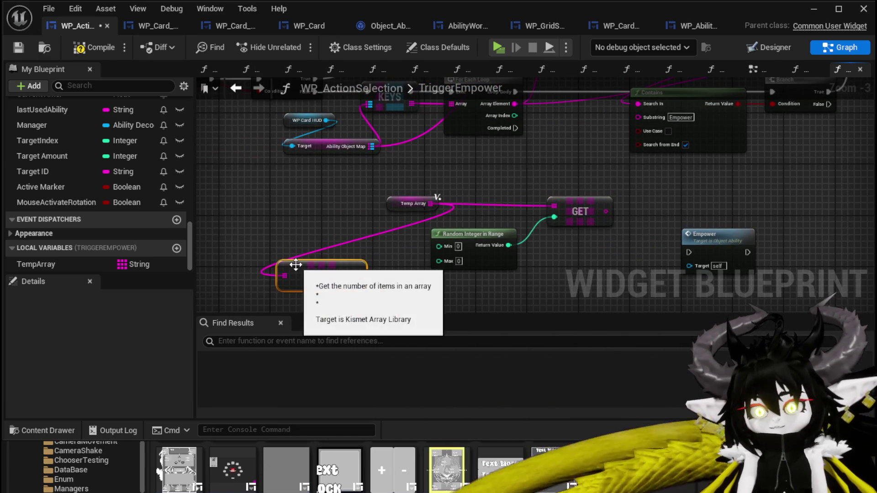
pyautogui.moveTo(358, 275); pyautogui.dragTo(389, 275)
pyautogui.write('-')
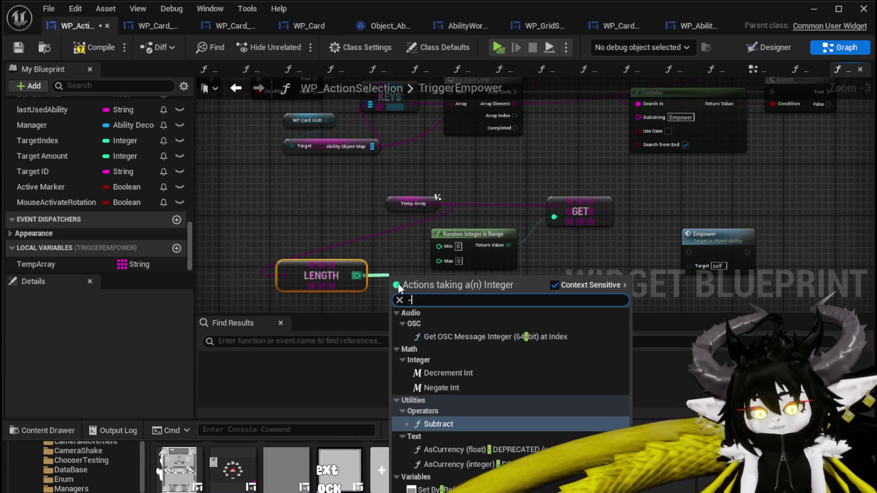
pyautogui.click(438, 424)
pyautogui.click(405, 293)
pyautogui.write('1')
pyautogui.moveTo(435, 282); pyautogui.dragTo(438, 261)
# Tidy the nodes and paste a second FIND wired to the Ability Object Map
pyautogui.moveTo(411, 203); pyautogui.dragTo(269, 206)
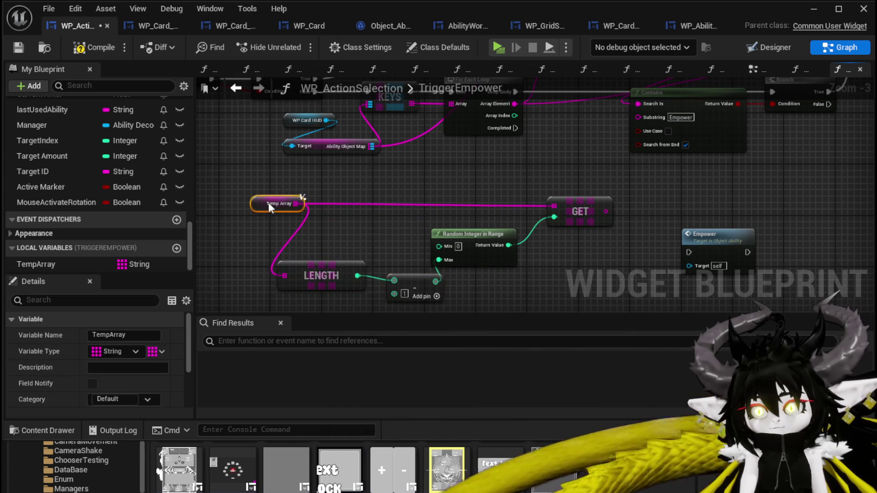
pyautogui.moveTo(532, 203); pyautogui.dragTo(581, 212)
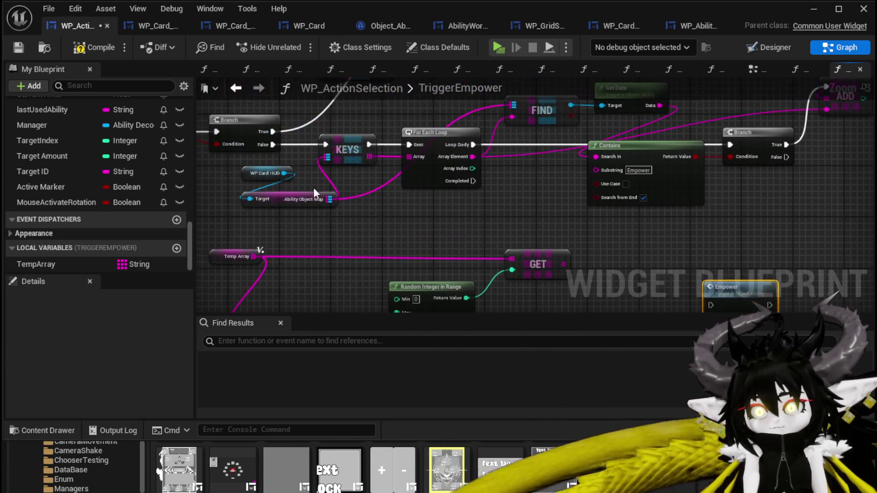
pyautogui.moveTo(239, 215); pyautogui.dragTo(275, 174)
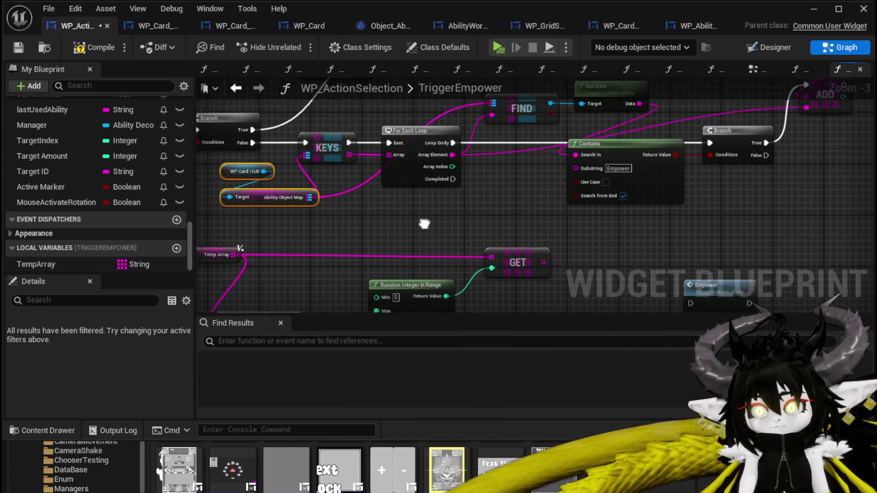
pyautogui.moveTo(307, 207); pyautogui.dragTo(401, 193)
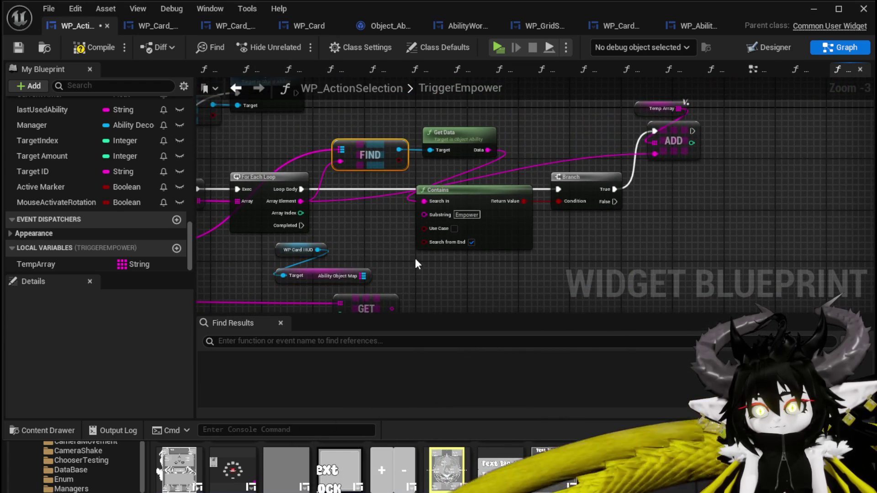
pyautogui.hotkey('ctrl', 'c')
pyautogui.hotkey('ctrl', 'v')
pyautogui.moveTo(339, 203)
pyautogui.mouseDown()
pyautogui.moveTo(493, 244)
pyautogui.moveTo(515, 289)
pyautogui.mouseUp()
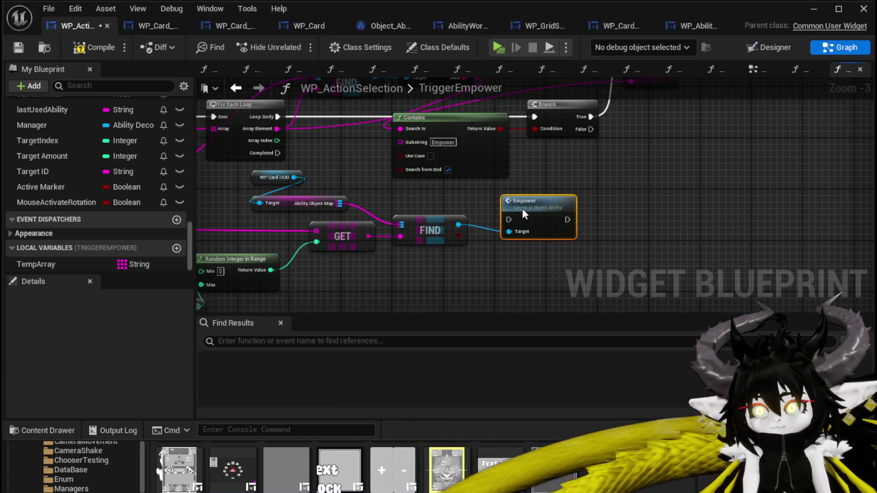
# Run Empower from the loop's Completed pin, then compile, save and close the blueprint
pyautogui.moveTo(277, 153)
pyautogui.mouseDown()
pyautogui.moveTo(519, 221)
pyautogui.moveTo(509, 220)
pyautogui.mouseUp()
pyautogui.scroll(-2, 675, 210)
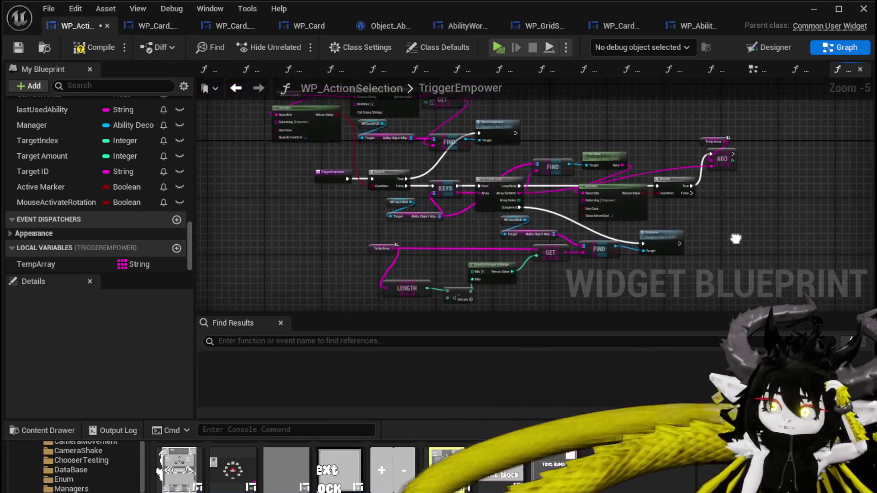
pyautogui.click(74, 46)
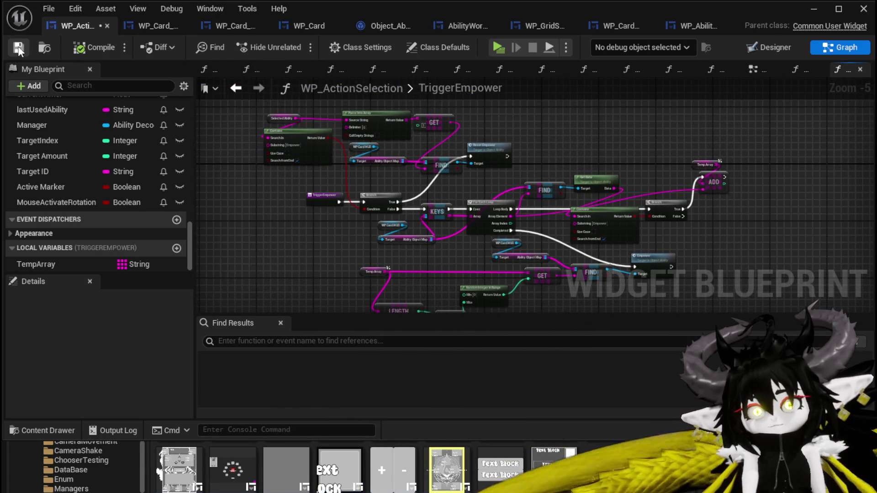
pyautogui.scroll(5, 639, 196)
pyautogui.click(490, 157)
pyautogui.moveTo(516, 155)
pyautogui.mouseDown()
pyautogui.moveTo(520, 165)
pyautogui.moveTo(524, 157)
pyautogui.mouseUp()
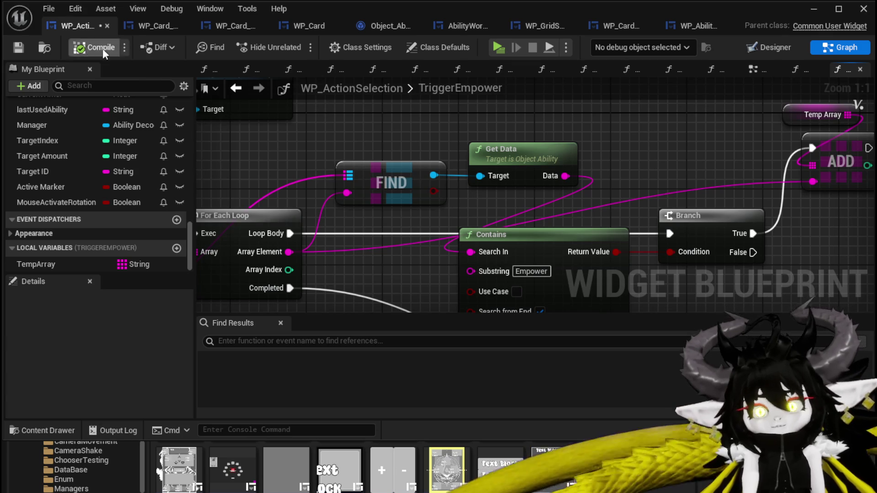
pyautogui.click(19, 51)
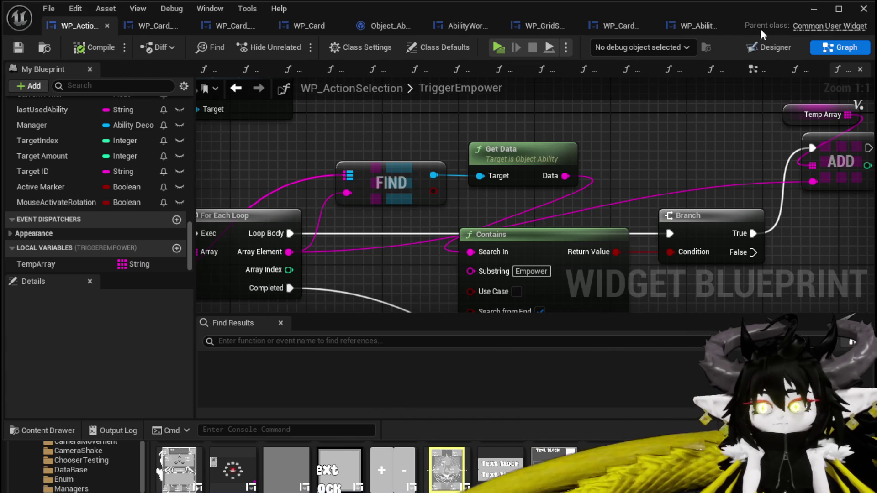
pyautogui.click(812, 8)
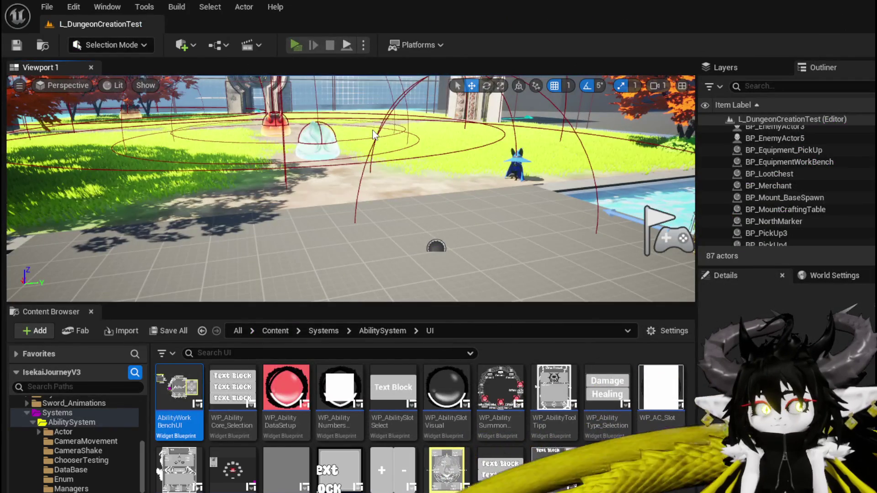
# Launch the game preview and add the empower effect to the ShieldBuff magic card
pyautogui.hotkey('alt', 'p')
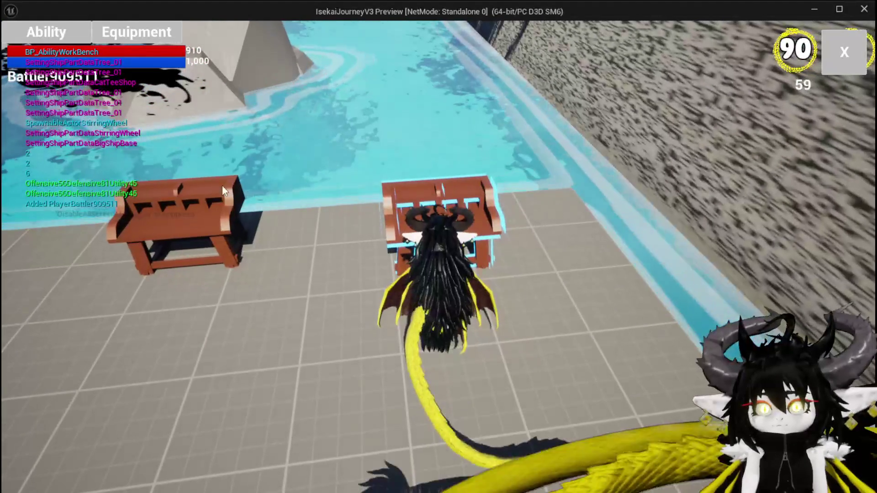
pyautogui.press('e')
pyautogui.click(92, 95)
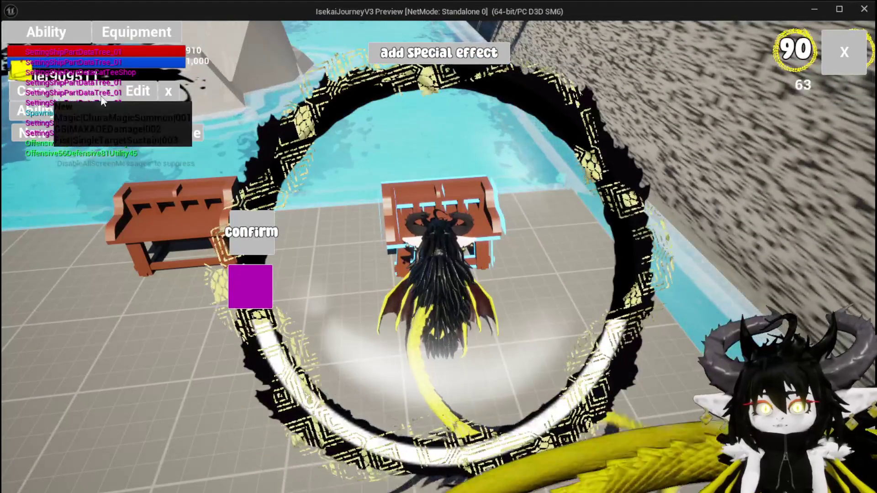
pyautogui.click(118, 114)
pyautogui.click(544, 374)
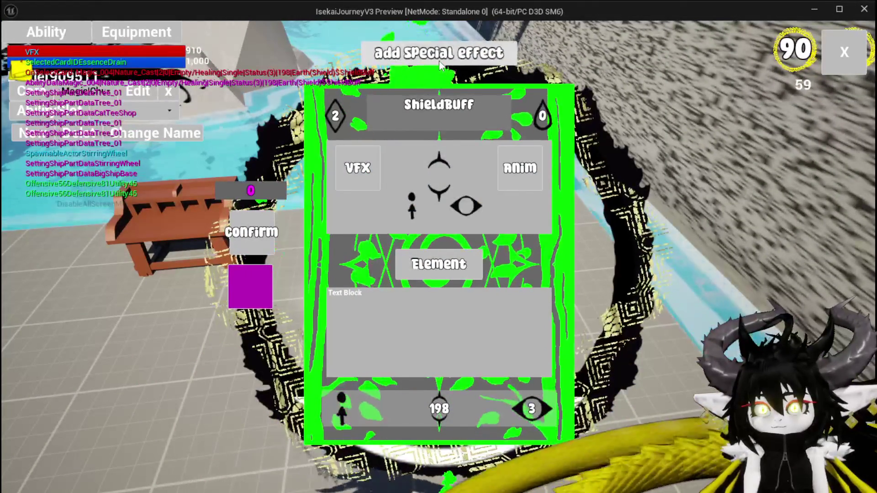
pyautogui.click(440, 66)
pyautogui.click(432, 165)
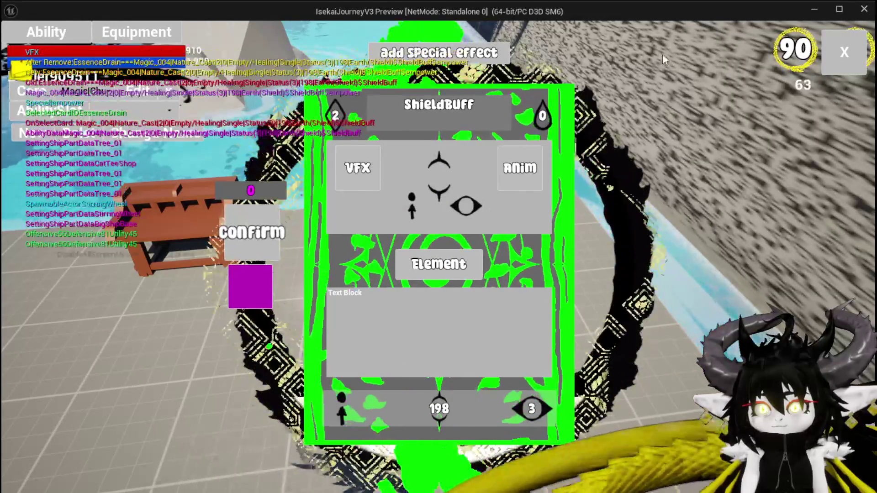
pyautogui.press('Escape')
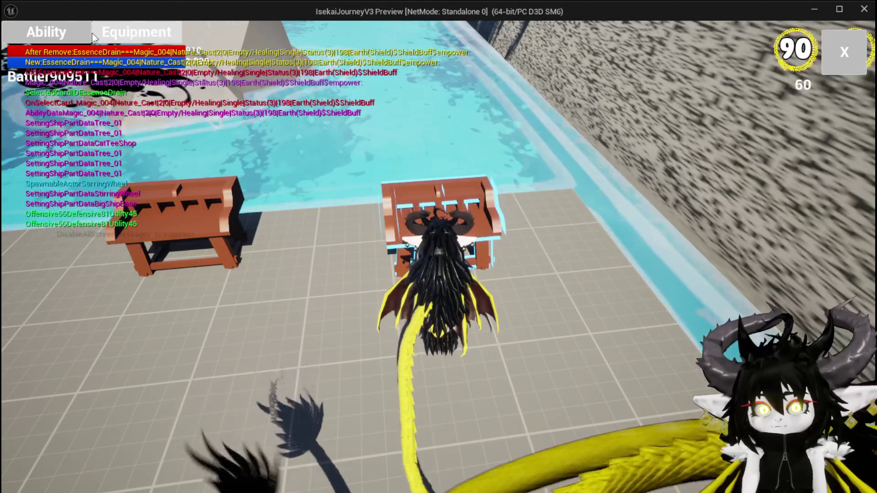
# Add the empower effect to the Free AIM Fire magic card
pyautogui.click(128, 40)
pyautogui.click(97, 95)
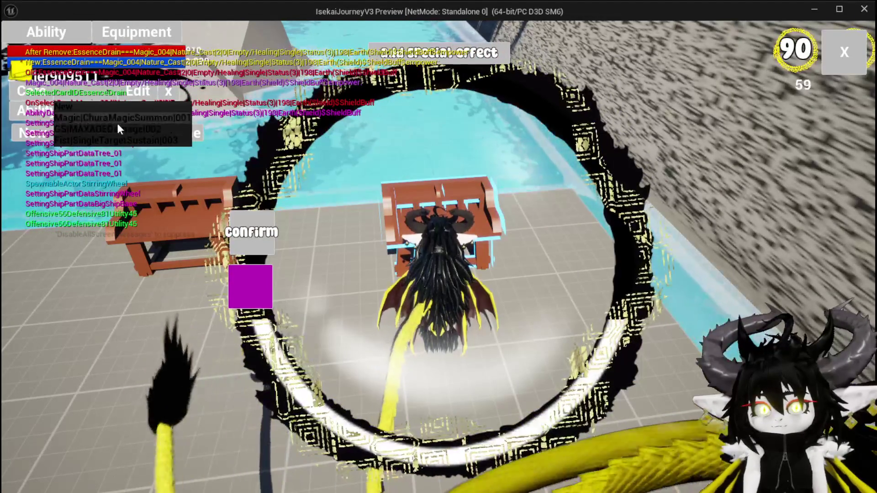
pyautogui.click(117, 125)
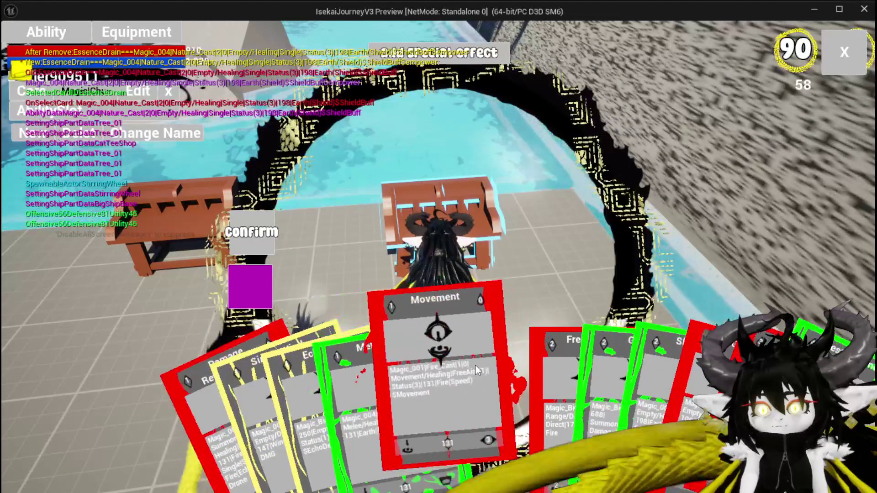
pyautogui.click(498, 352)
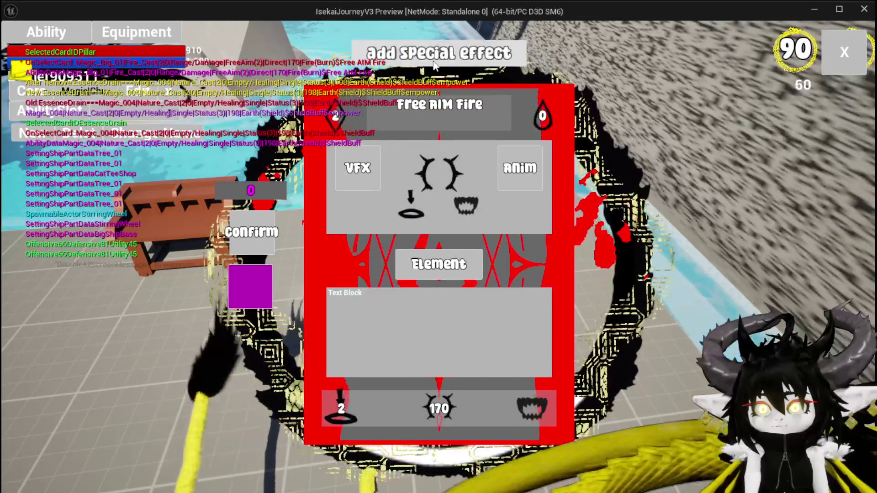
pyautogui.click(434, 65)
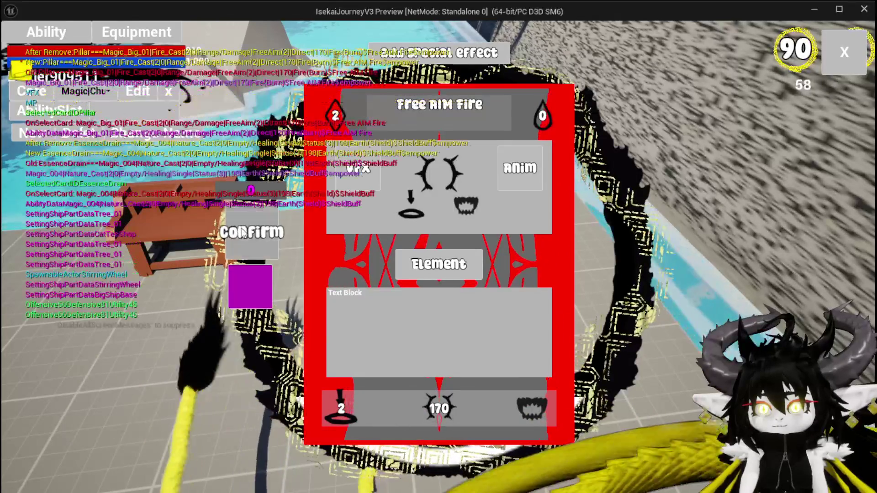
pyautogui.click(844, 51)
# Open the Test Summon card from the summon magic category
pyautogui.press('Tab')
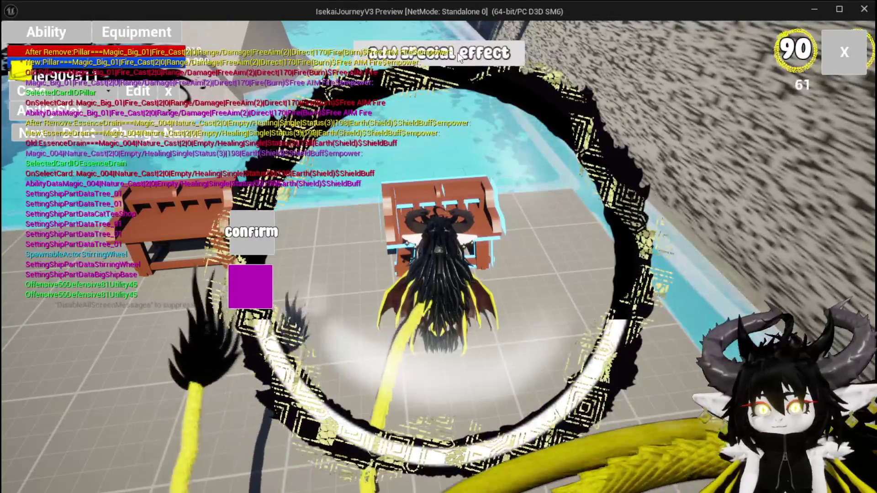
pyautogui.click(100, 92)
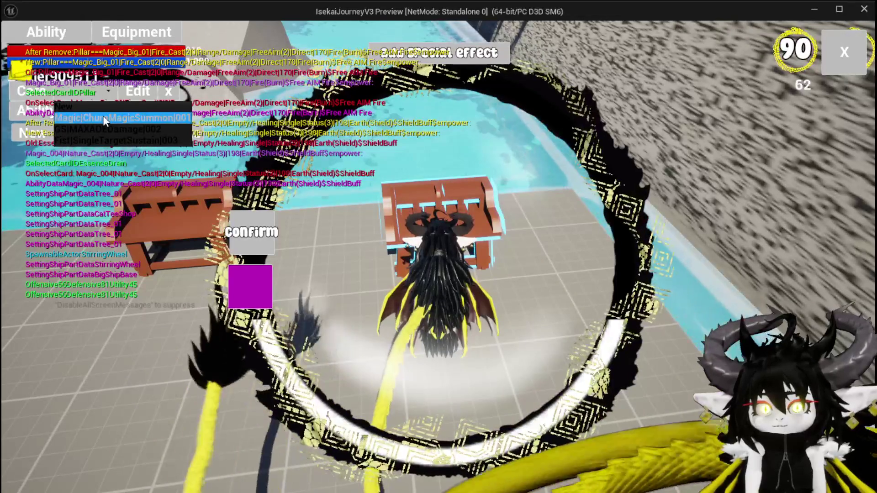
pyautogui.click(104, 119)
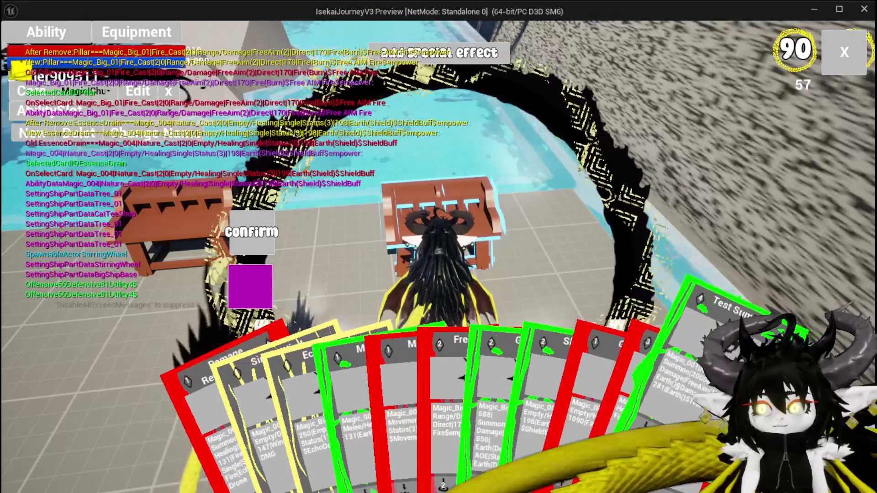
pyautogui.click(728, 319)
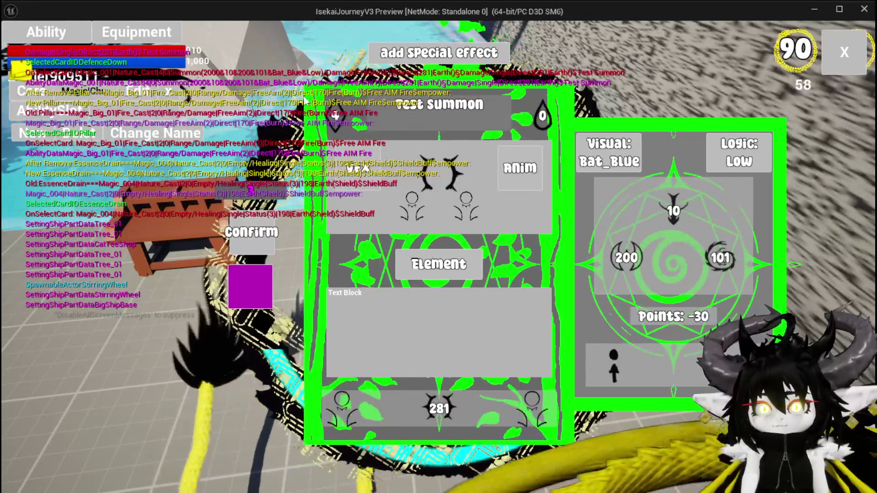
# Add a special effect to the Test Summon card and attempt to confirm it
pyautogui.click(449, 61)
pyautogui.moveTo(419, 167)
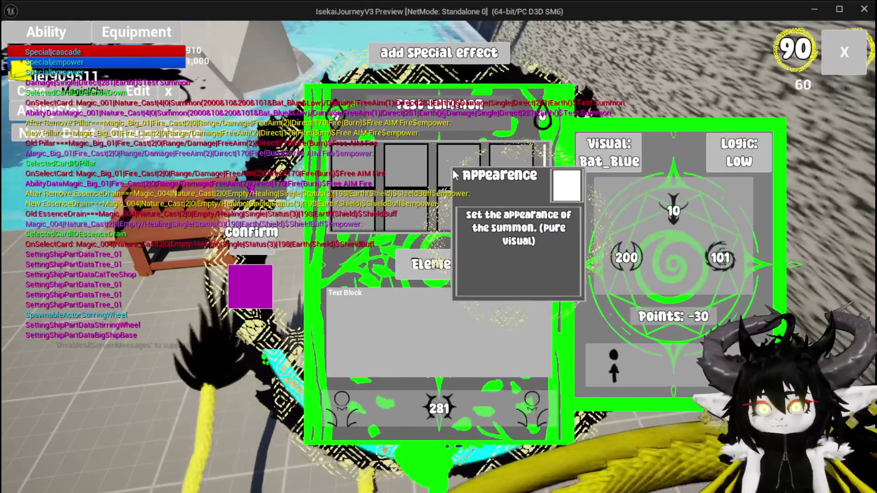
pyautogui.click(398, 165)
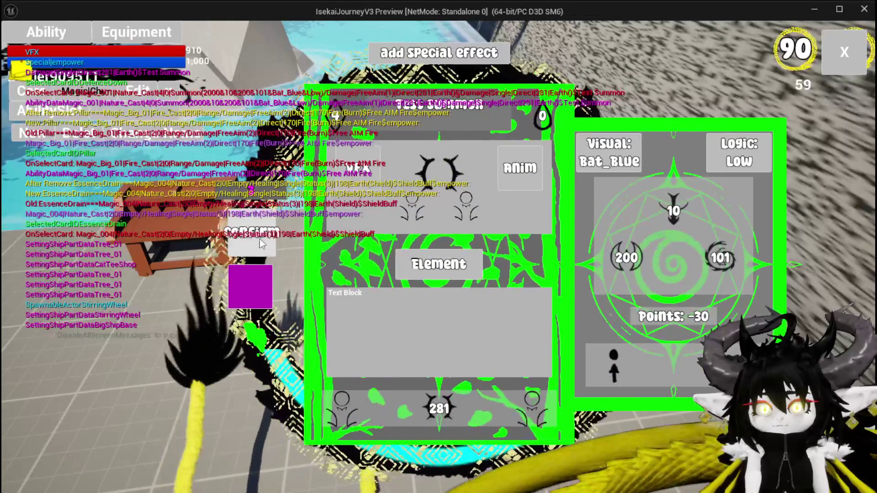
pyautogui.click(260, 246)
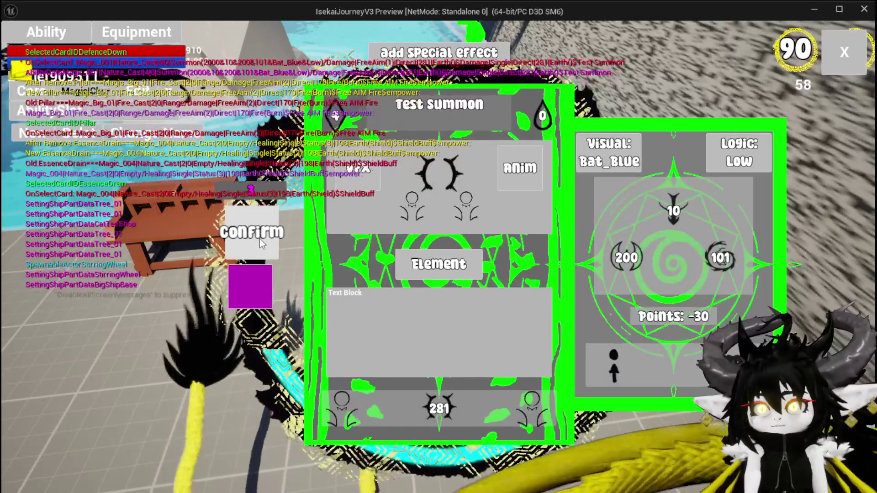
pyautogui.click(260, 240)
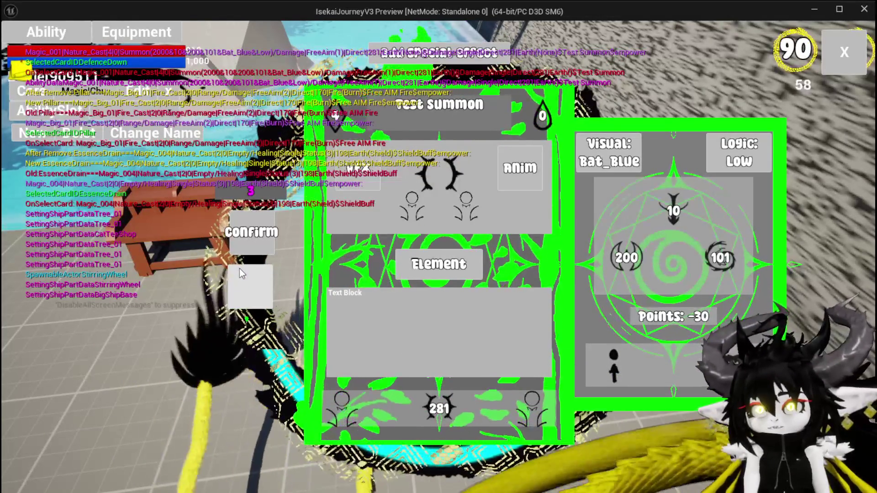
pyautogui.click(247, 232)
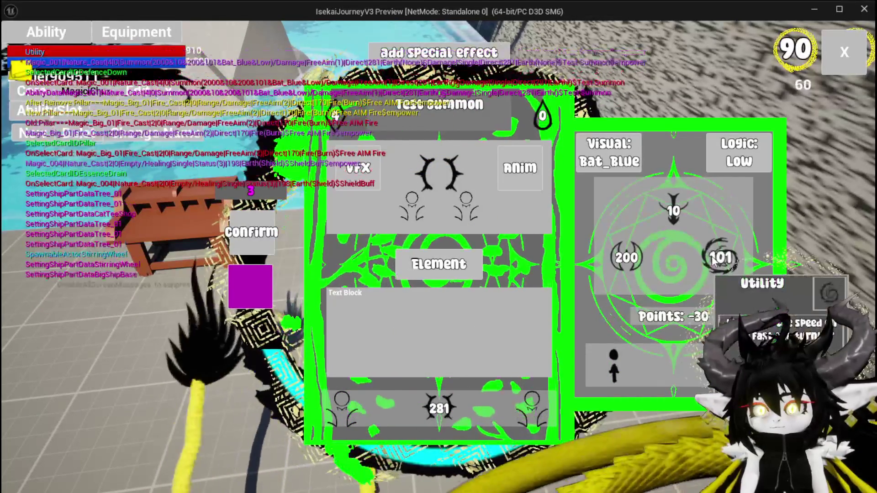
# Rebalance the summon stat to 0 points, confirm the card, and resume play in the arena
pyautogui.moveTo(668, 217)
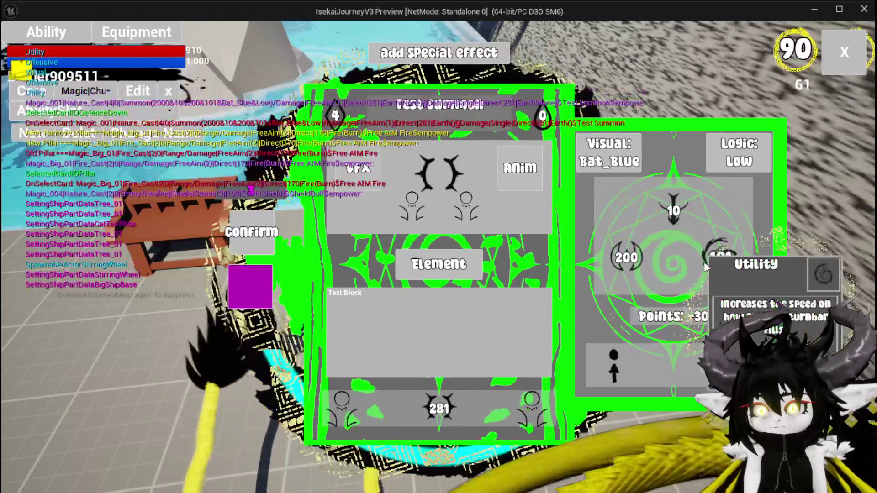
pyautogui.click(703, 261)
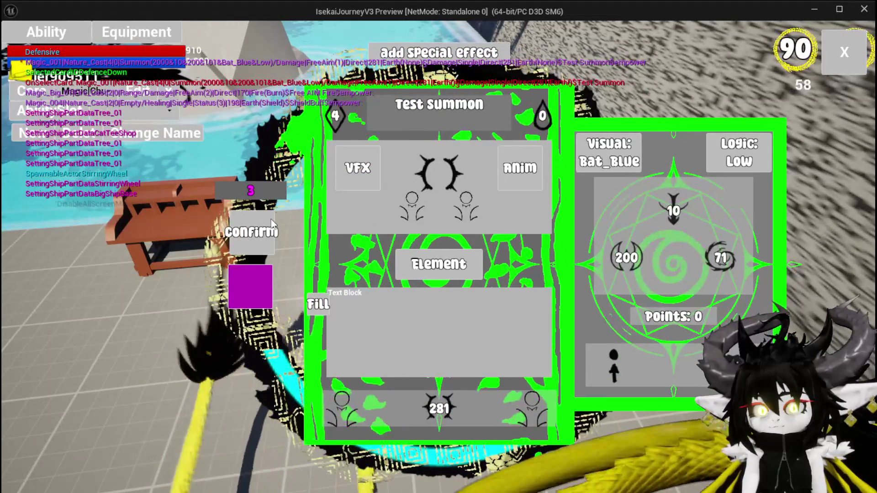
pyautogui.click(269, 233)
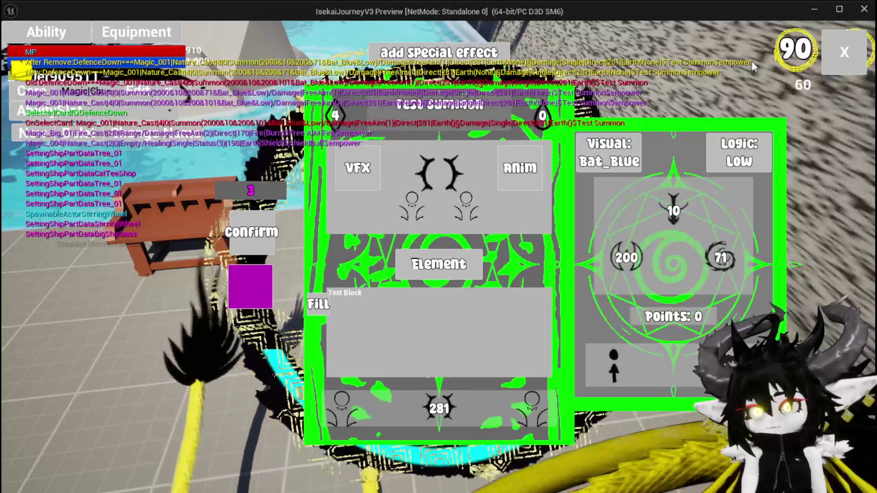
pyautogui.click(825, 54)
pyautogui.press('space')
pyautogui.press('w')
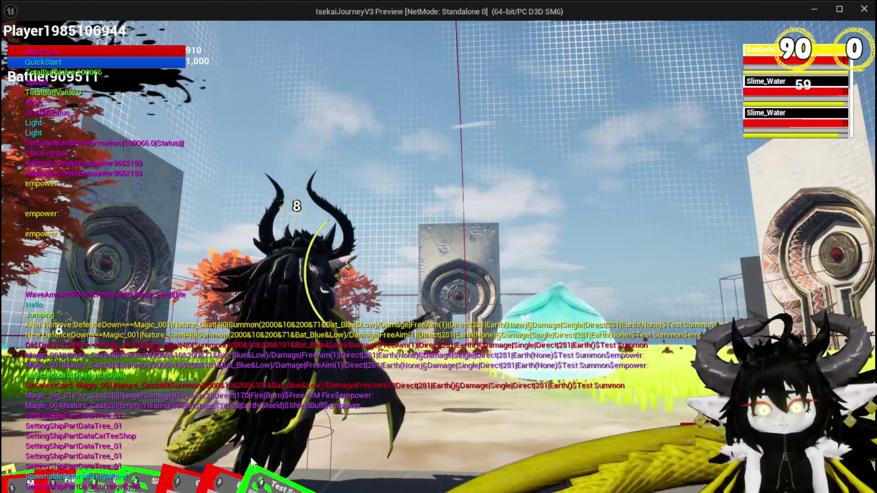
# Cast the Damage Reflect Drone summon card twice in the arena
pyautogui.moveTo(251, 445)
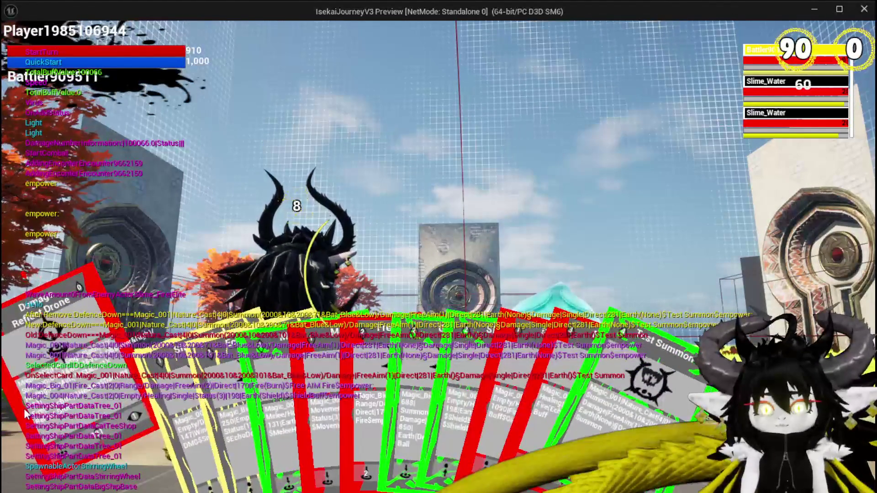
pyautogui.click(20, 414)
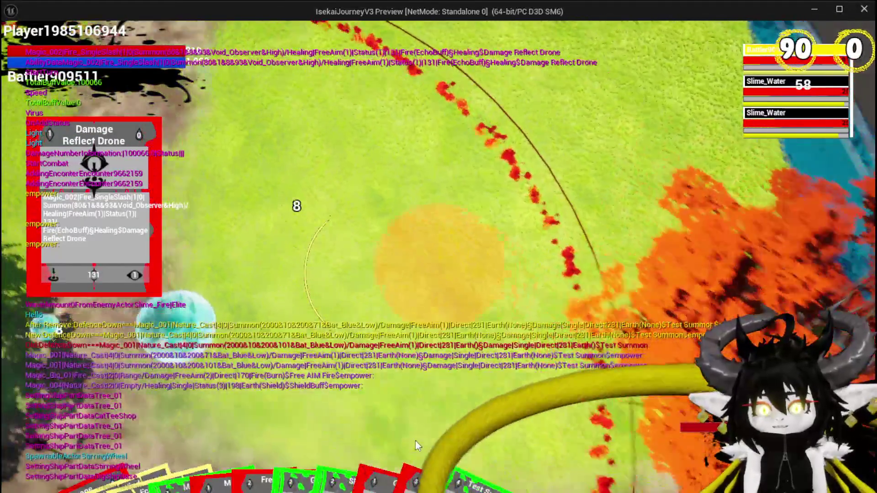
pyautogui.click(415, 440)
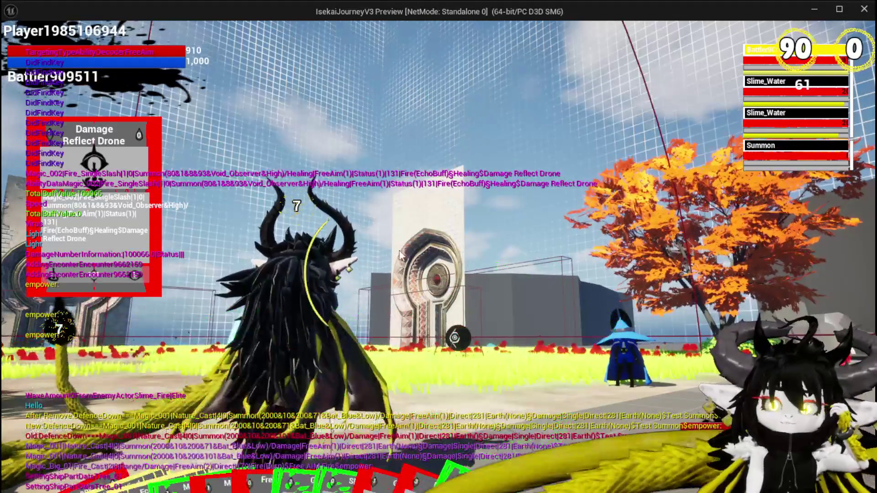
pyautogui.click(49, 454)
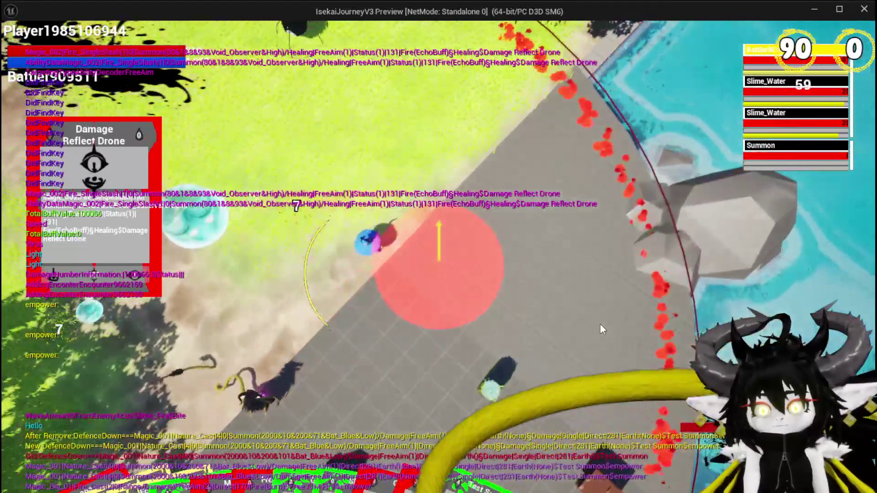
pyautogui.click(599, 325)
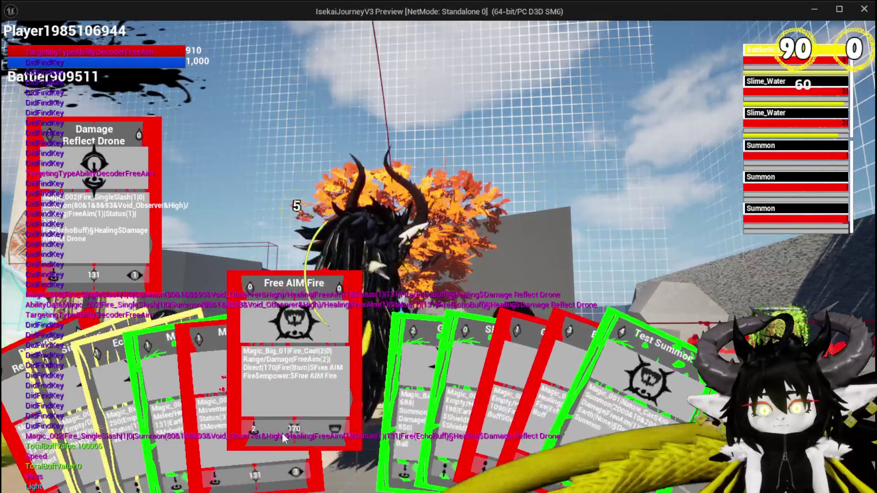
# Cast Free AIM Fire, ShieldBuff and Damage Reflect Drone, then stop the preview and save the level
pyautogui.click(276, 438)
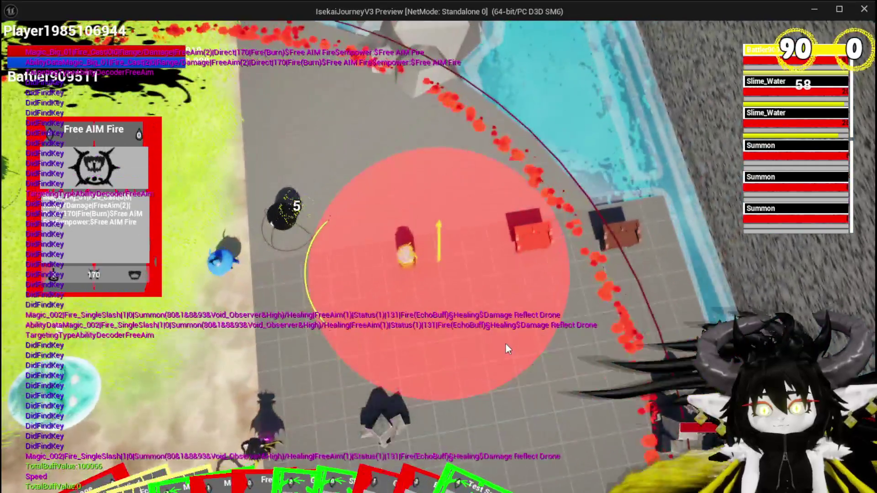
pyautogui.click(506, 345)
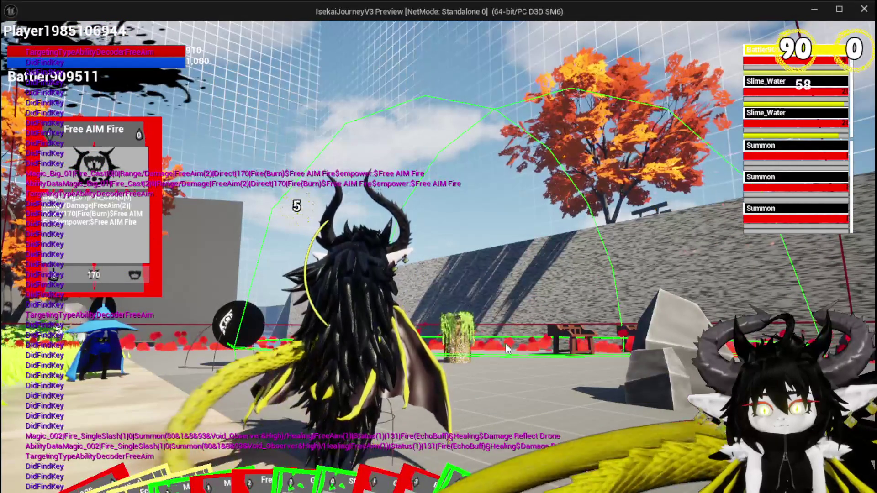
pyautogui.moveTo(371, 474)
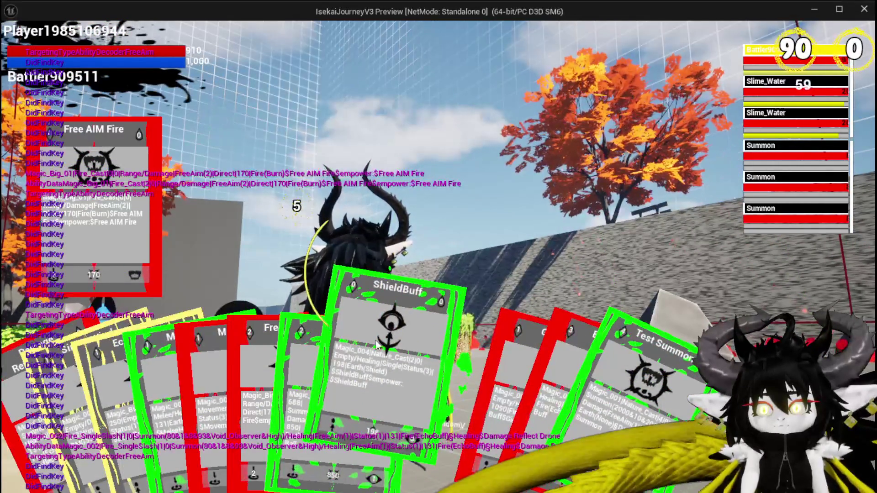
pyautogui.click(372, 439)
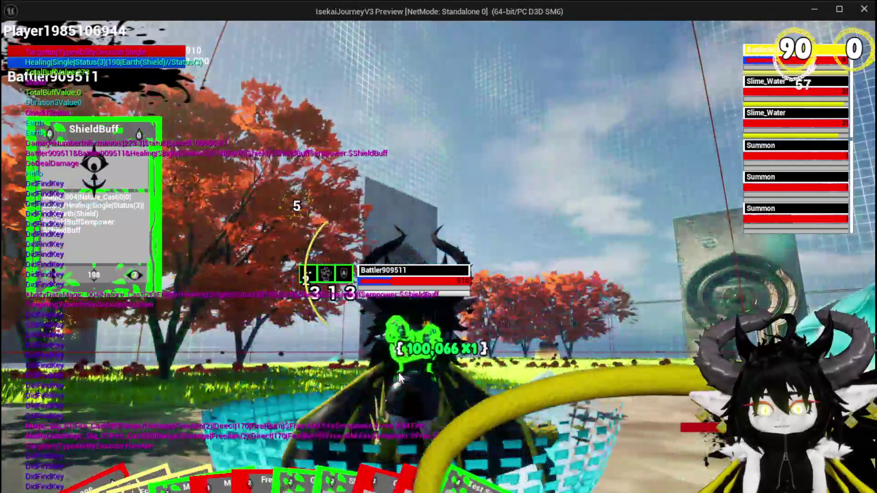
pyautogui.moveTo(152, 486)
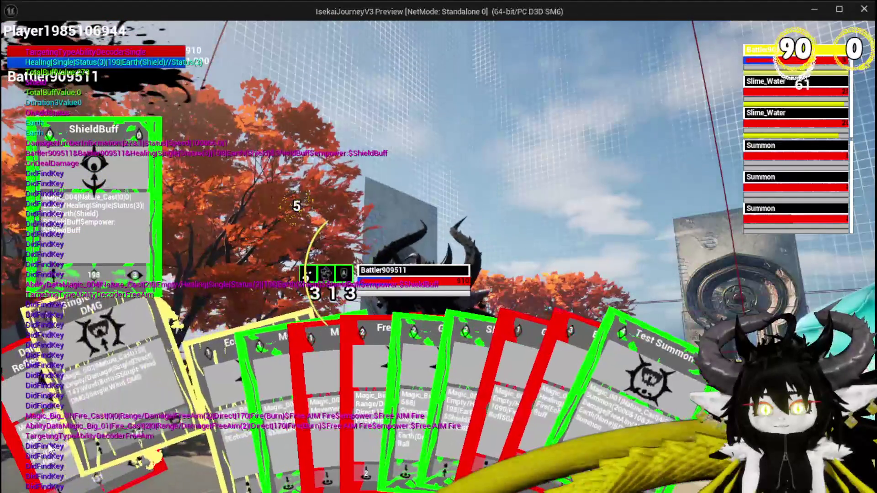
pyautogui.click(68, 375)
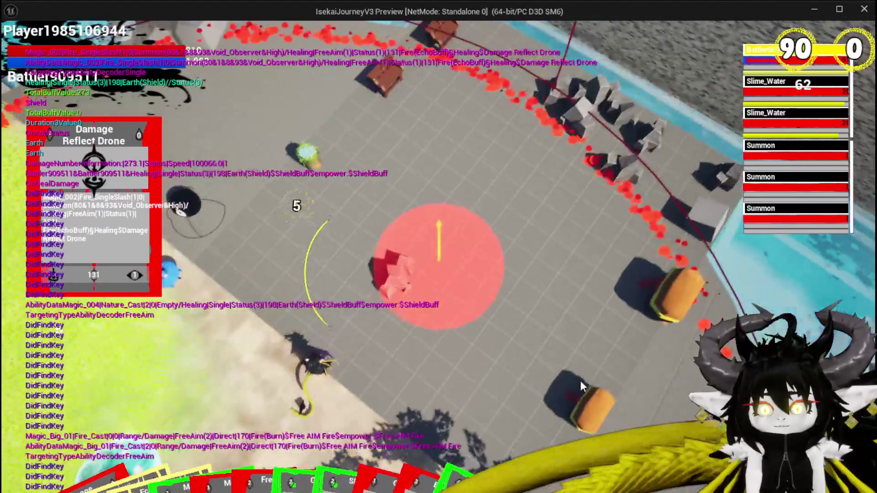
pyautogui.click(580, 385)
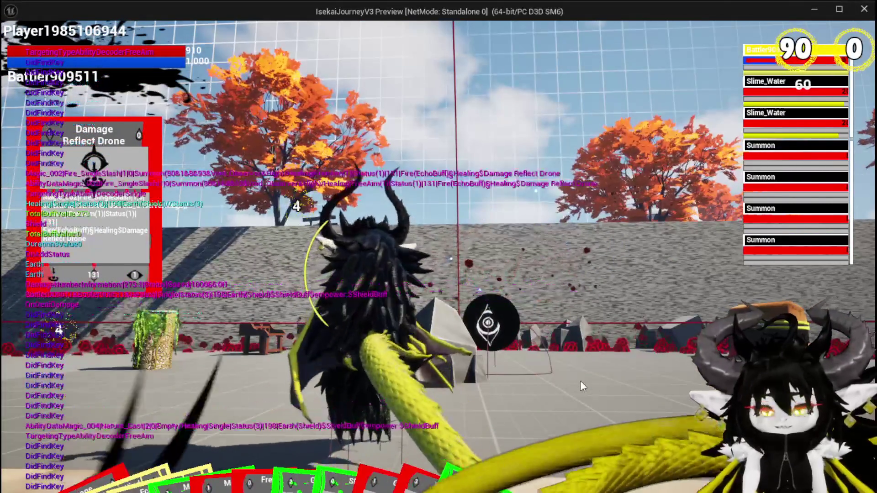
pyautogui.press('Escape')
pyautogui.click(10, 46)
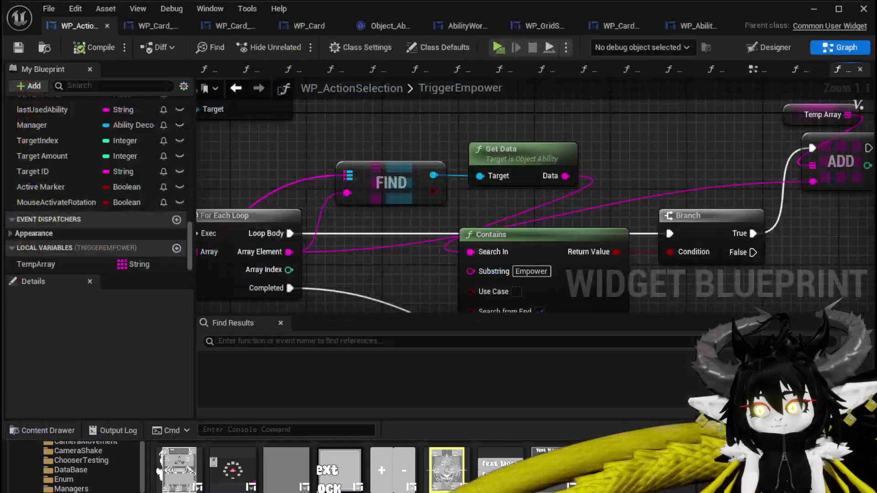
# Pan through the TriggerEmpower graph nodes, save WP_ActionSelection, and switch to its EventGraph
pyautogui.scroll(-3, 421, 256)
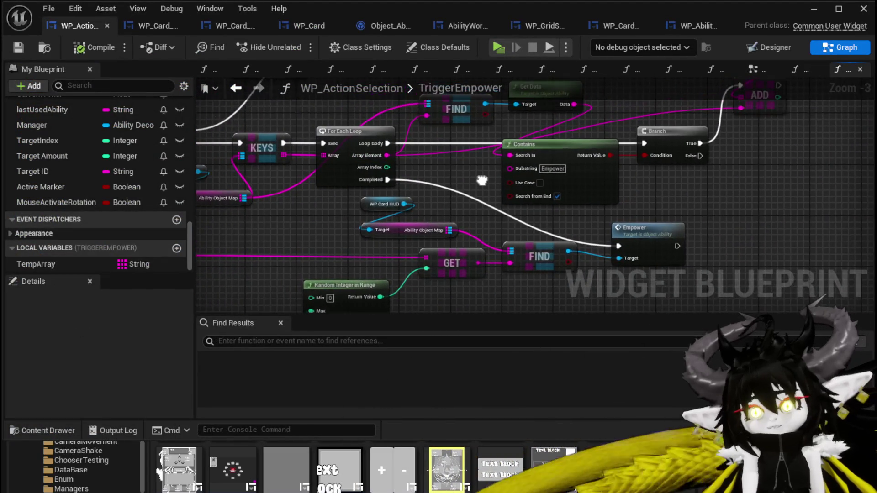
pyautogui.scroll(-2, 461, 178)
pyautogui.scroll(2, 457, 200)
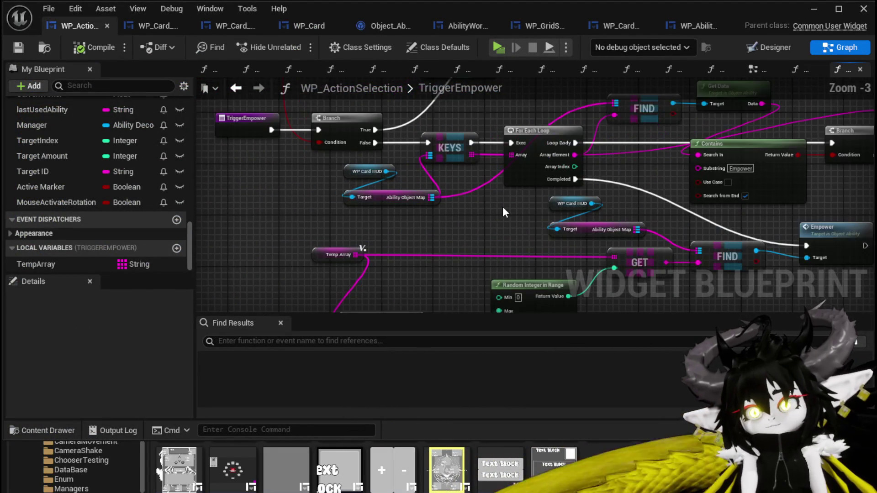
pyautogui.moveTo(503, 207)
pyautogui.mouseDown()
pyautogui.moveTo(426, 247)
pyautogui.moveTo(428, 239)
pyautogui.moveTo(365, 205)
pyautogui.moveTo(528, 253)
pyautogui.mouseUp()
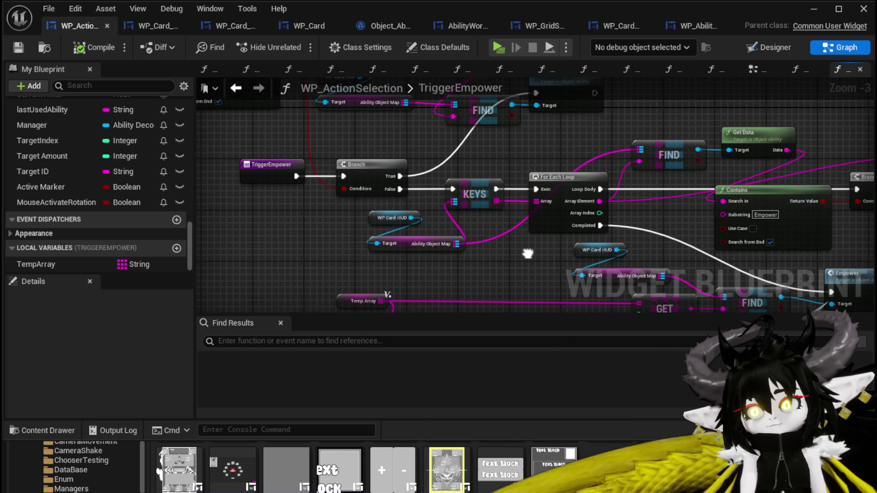
pyautogui.moveTo(528, 253); pyautogui.dragTo(419, 212)
pyautogui.click(19, 47)
pyautogui.moveTo(258, 185); pyautogui.dragTo(430, 209)
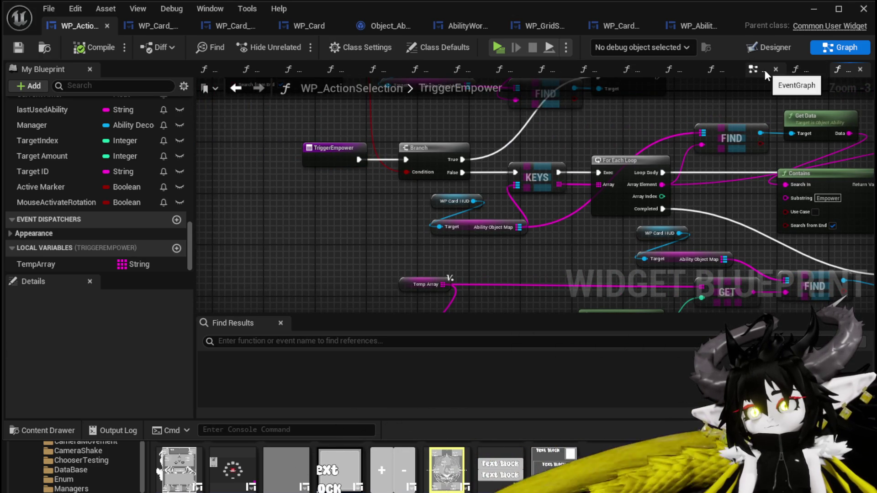
pyautogui.click(765, 70)
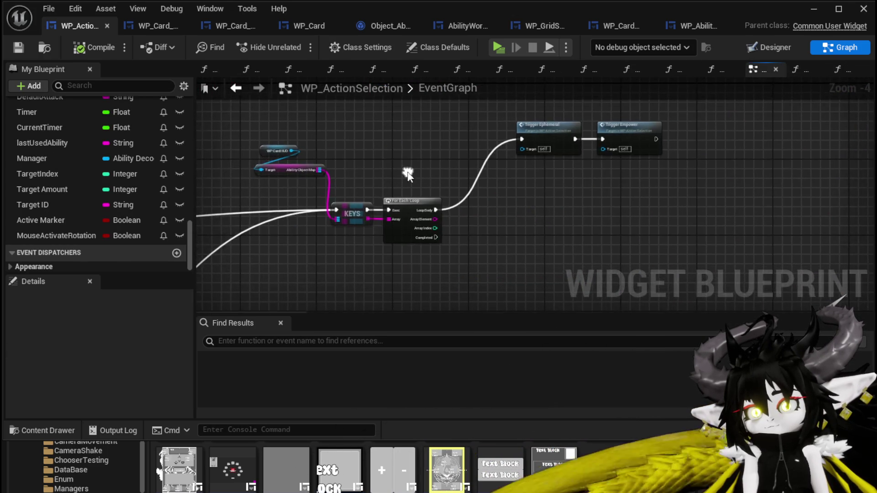
# Move Trigger Empower off Trigger Ephemeral onto the For Each Loop's Completed pin, then relaunch the preview
pyautogui.moveTo(631, 130); pyautogui.dragTo(585, 206)
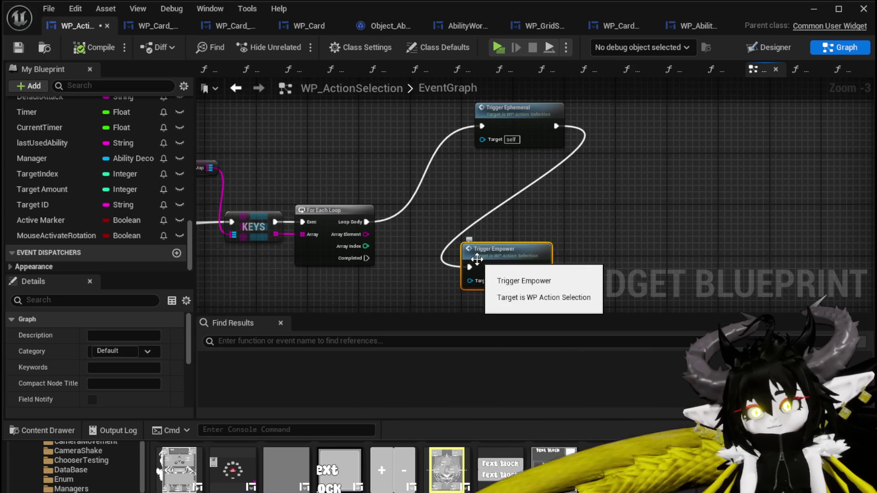
pyautogui.keyDown('alt'); pyautogui.click(472, 266); pyautogui.keyUp('alt')
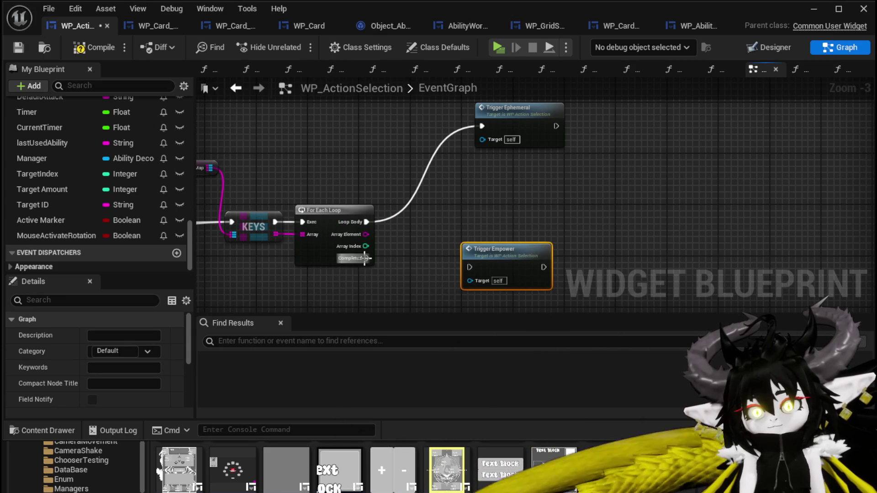
pyautogui.moveTo(474, 242); pyautogui.dragTo(468, 244)
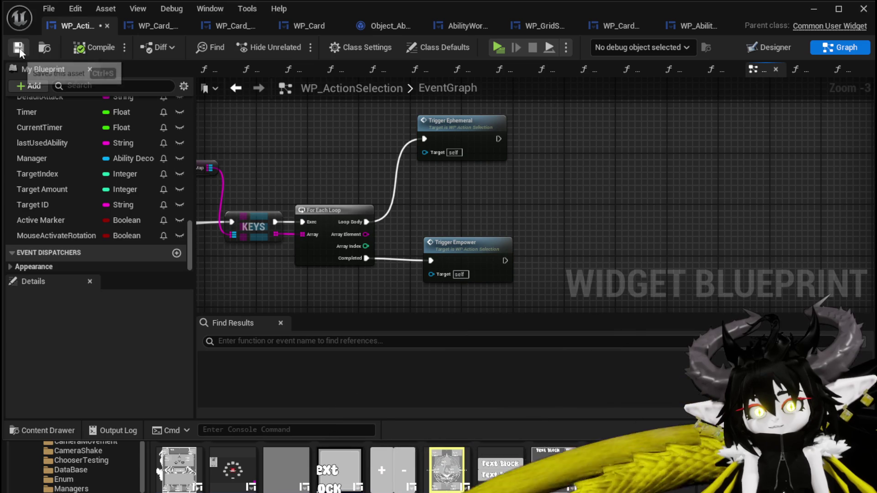
pyautogui.click(863, 9)
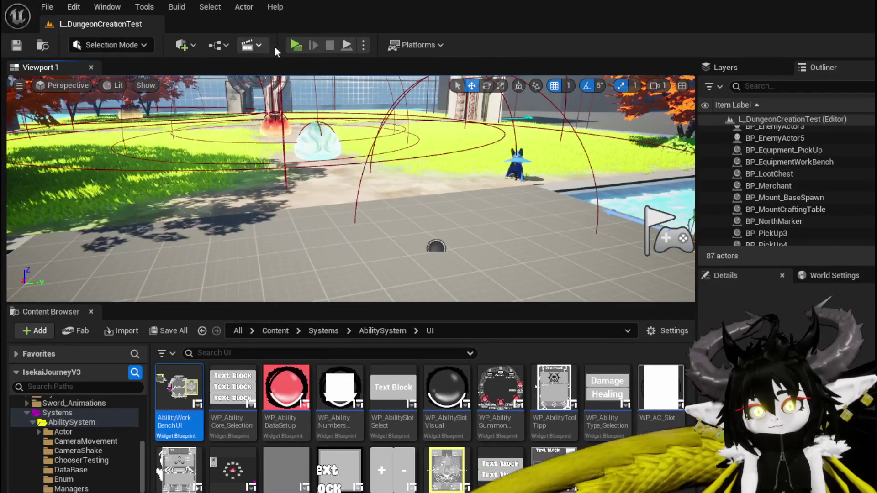
pyautogui.click(296, 46)
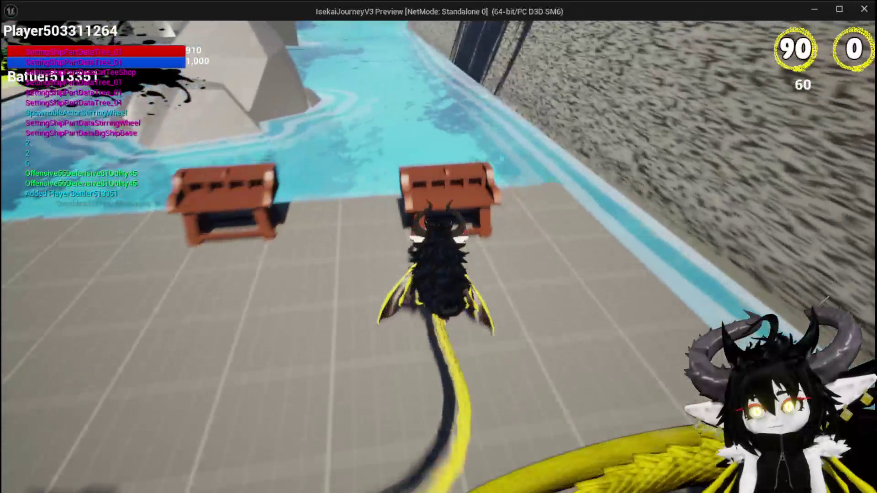
# Give Free AIM Fire the empower special effect at the workbench and confirm
pyautogui.press('e')
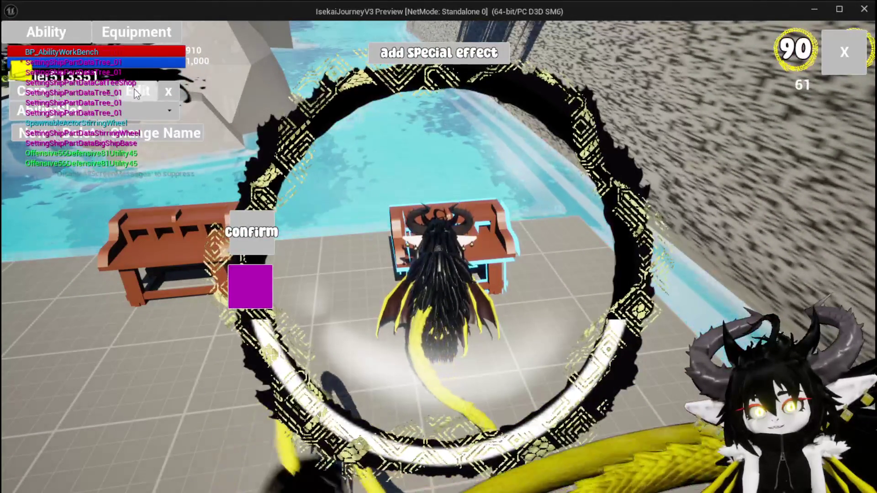
pyautogui.click(128, 119)
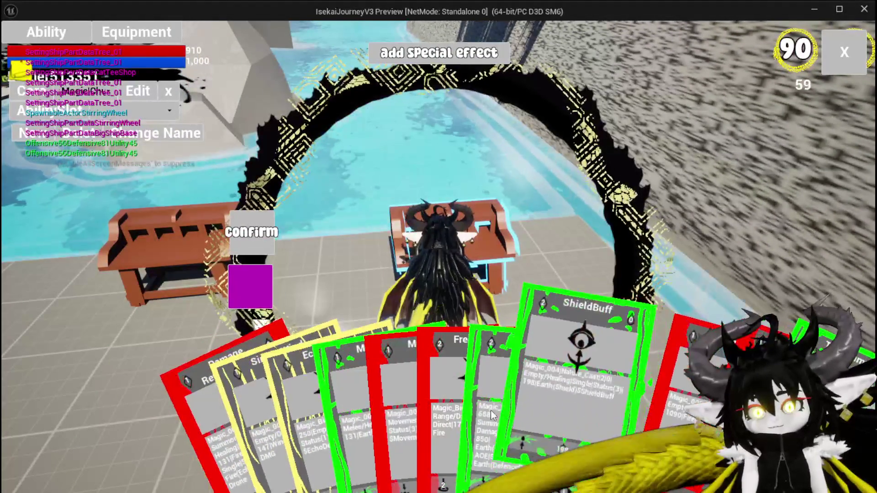
pyautogui.click(454, 365)
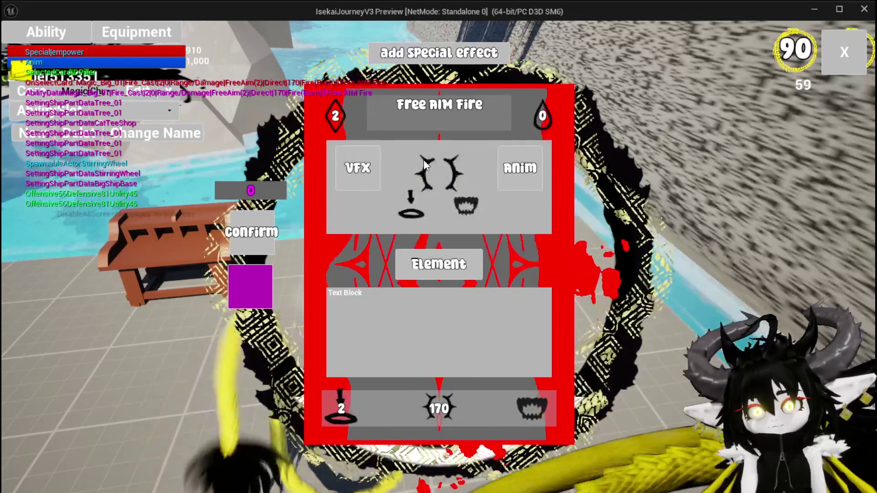
pyautogui.click(423, 160)
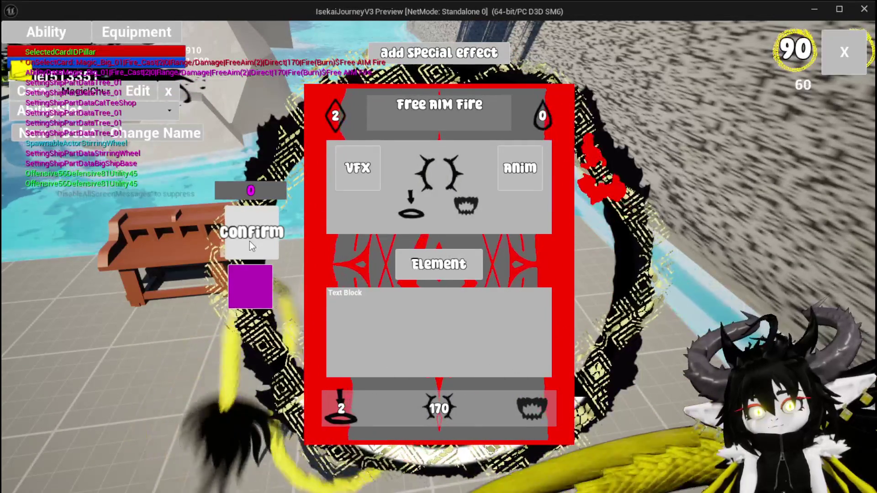
pyautogui.click(250, 242)
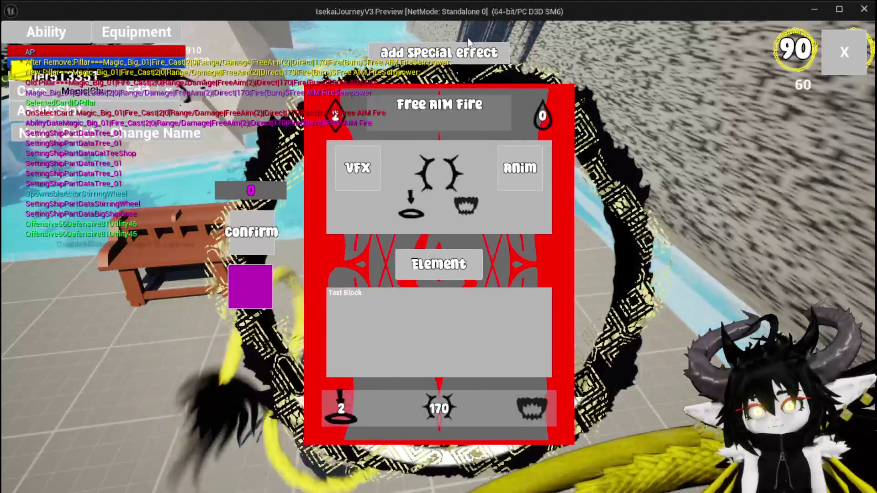
pyautogui.click(842, 55)
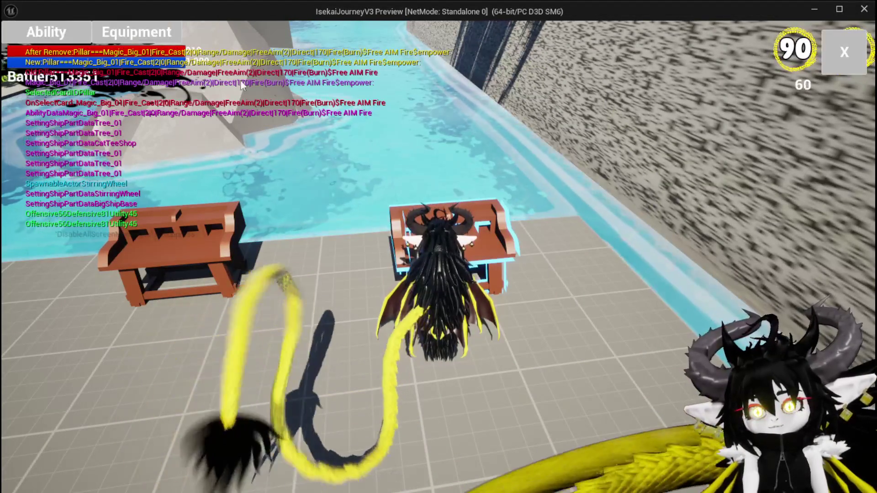
# Reopen the ability panel and open the ShieldBuff card for editing
pyautogui.click(45, 33)
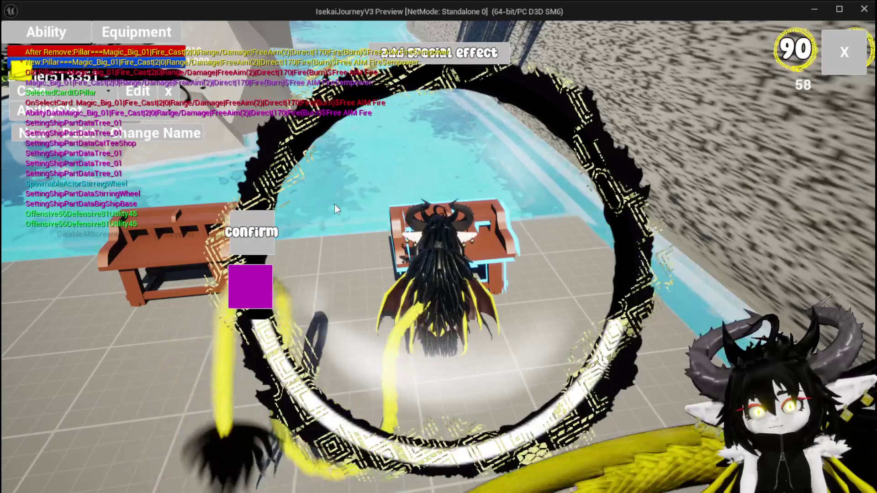
pyautogui.click(91, 91)
pyautogui.click(114, 125)
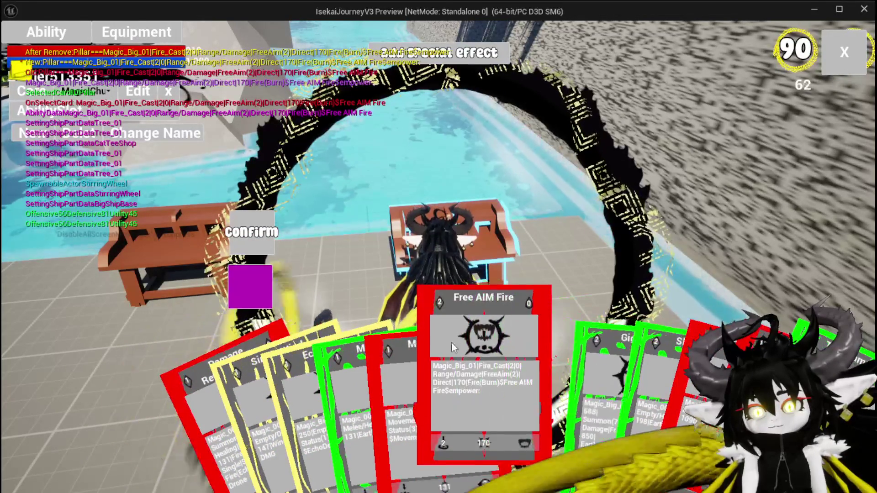
pyautogui.click(570, 360)
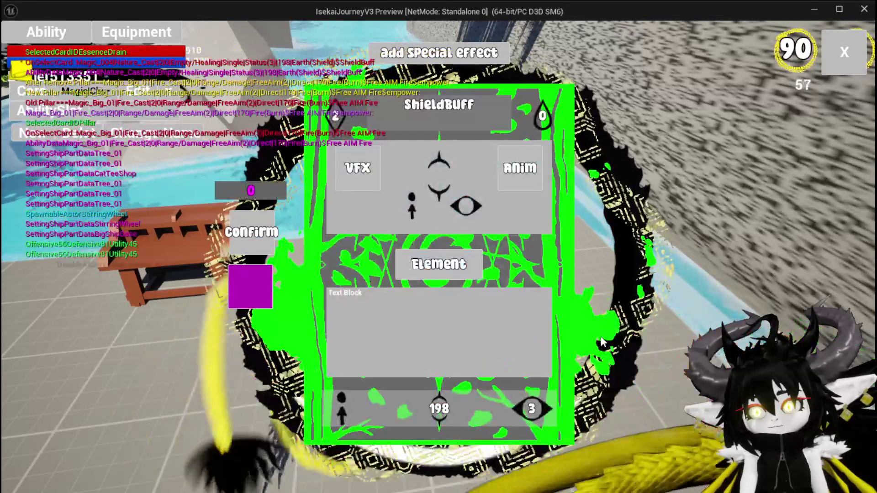